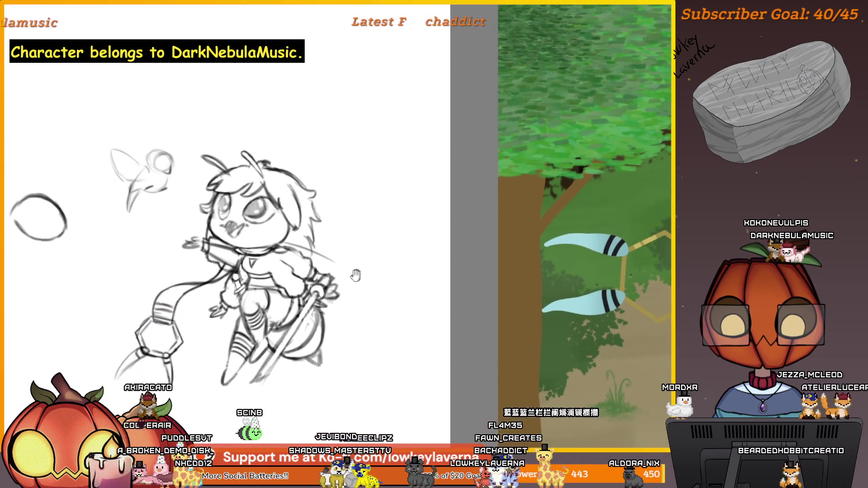
# - Mirror the canvas view horizontally and zoom in to check the flipped bee sketch
pyautogui.moveTo(356, 275); pyautogui.dragTo(448, 273)
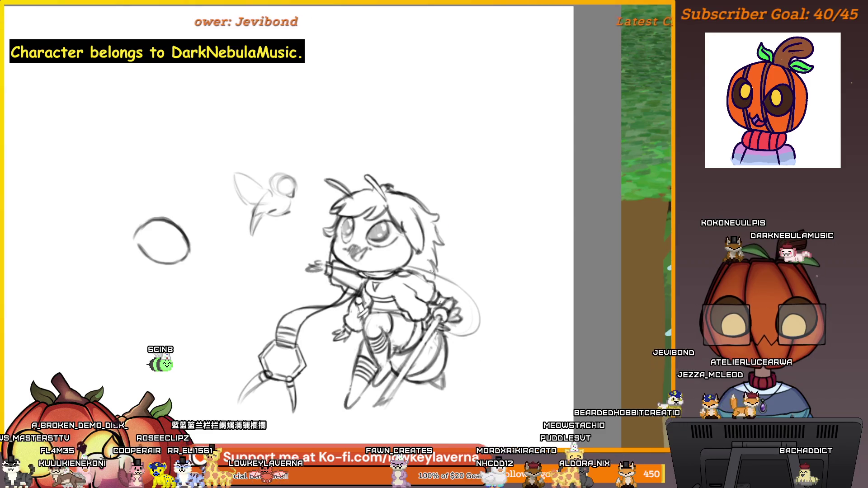
pyautogui.press('m')
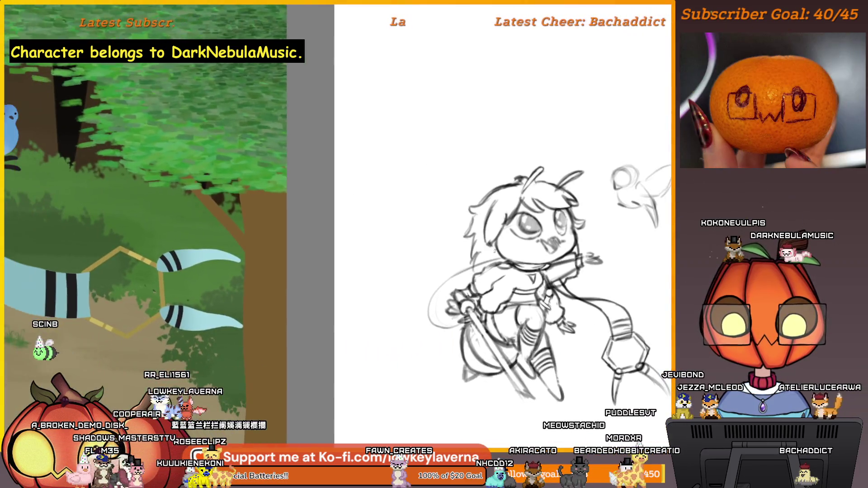
pyautogui.scroll(5, 532, 258)
pyautogui.moveTo(533, 258); pyautogui.dragTo(528, 235)
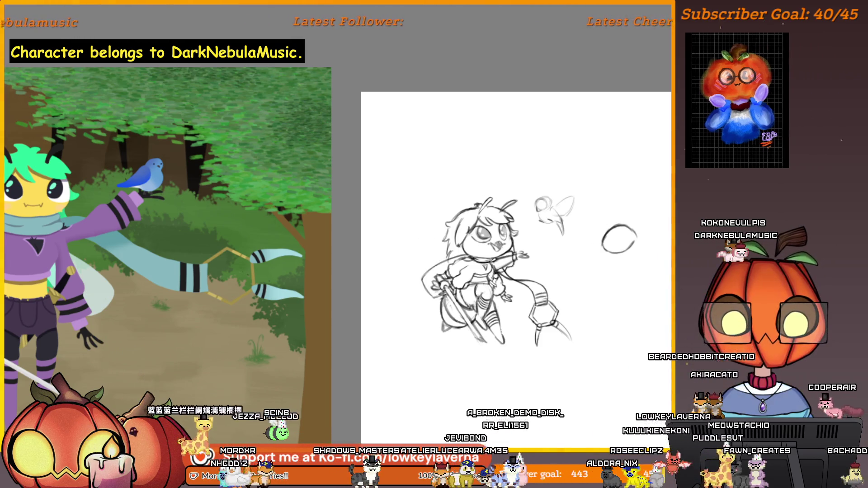
# - Lasso-select the hand gripping the sword and put it into a transform frame
pyautogui.scroll(5, 426, 286)
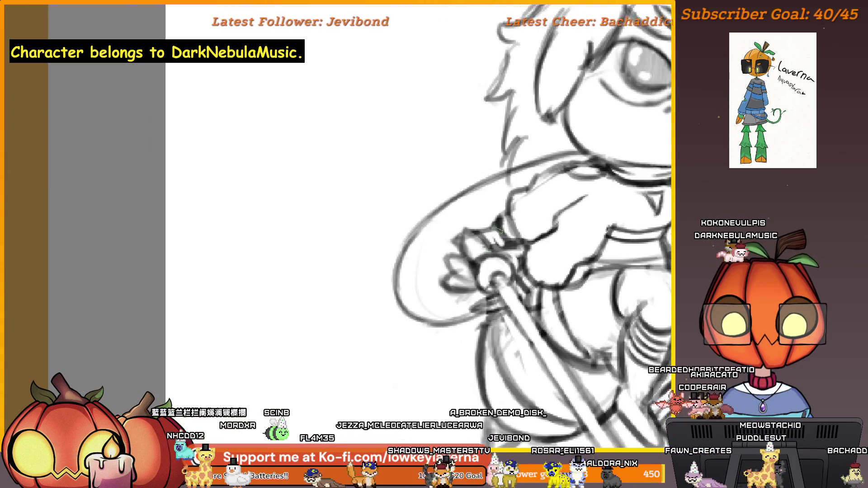
pyautogui.scroll(1, 427, 245)
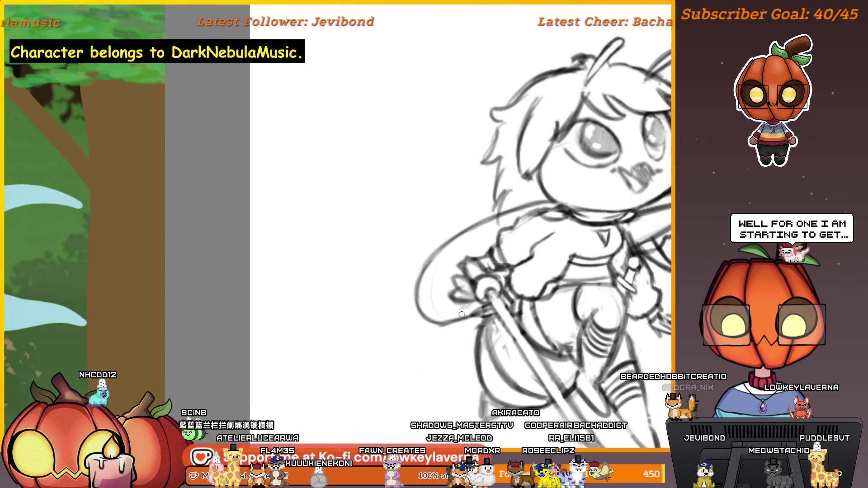
pyautogui.hotkey('ctrl', '-')
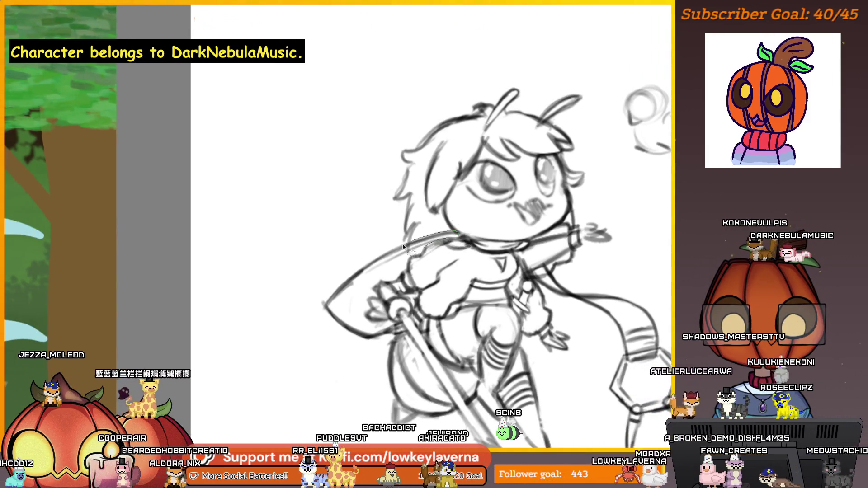
pyautogui.moveTo(339, 355)
pyautogui.mouseDown()
pyautogui.moveTo(371, 349)
pyautogui.moveTo(400, 322)
pyautogui.moveTo(358, 325)
pyautogui.mouseUp()
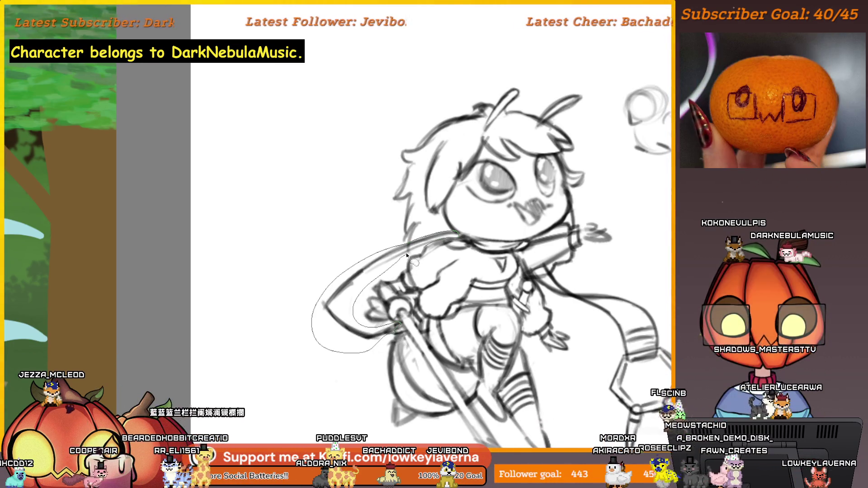
pyautogui.hotkey('ctrl', 't')
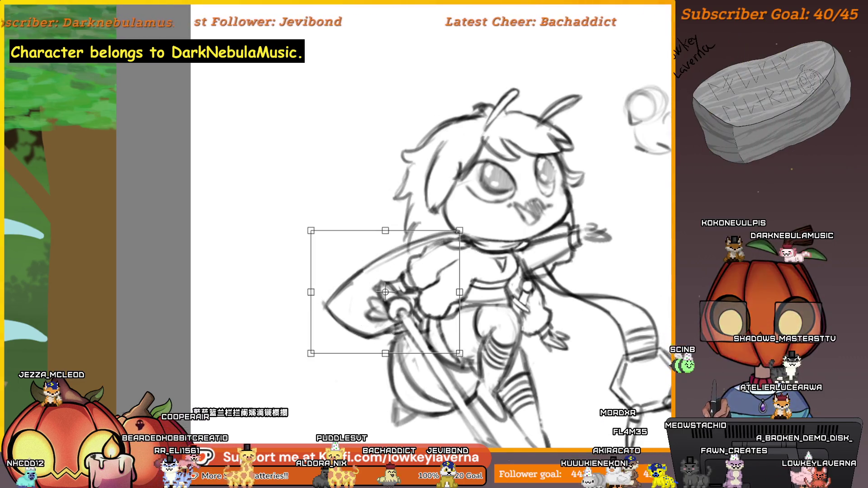
# - Scale down the selected sword hand and drag it to the right
pyautogui.moveTo(311, 354); pyautogui.dragTo(321, 340)
pyautogui.rightClick(418, 270)
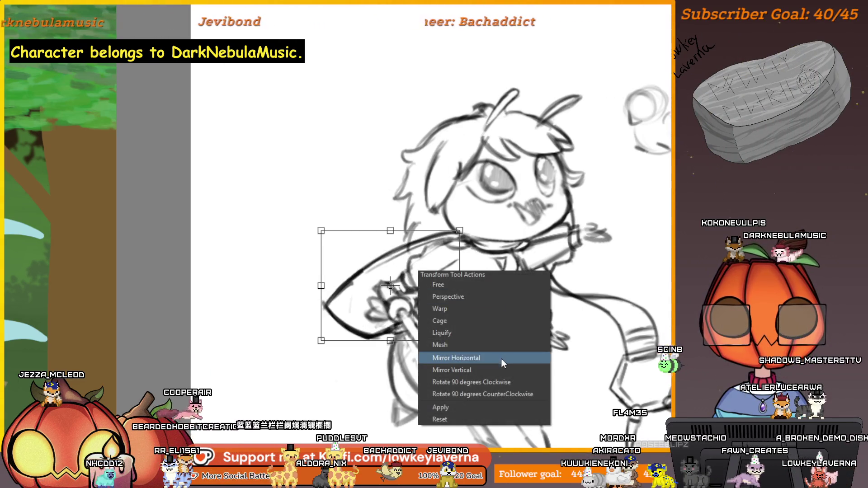
pyautogui.press('Escape')
pyautogui.moveTo(407, 301)
pyautogui.mouseDown()
pyautogui.moveTo(591, 310)
pyautogui.moveTo(576, 281)
pyautogui.moveTo(526, 280)
pyautogui.mouseUp()
pyautogui.hotkey('ctrl', '-')
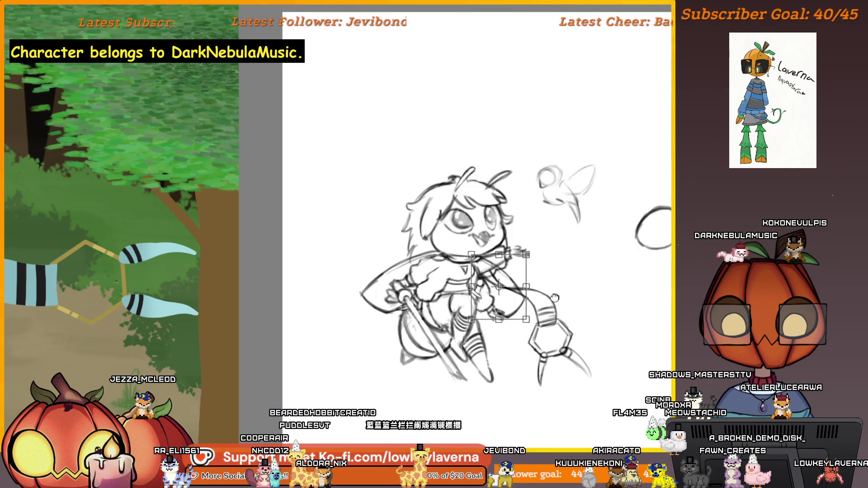
# - Apply both transforms so the arm and hilt settle into the sketch
pyautogui.press('Return')
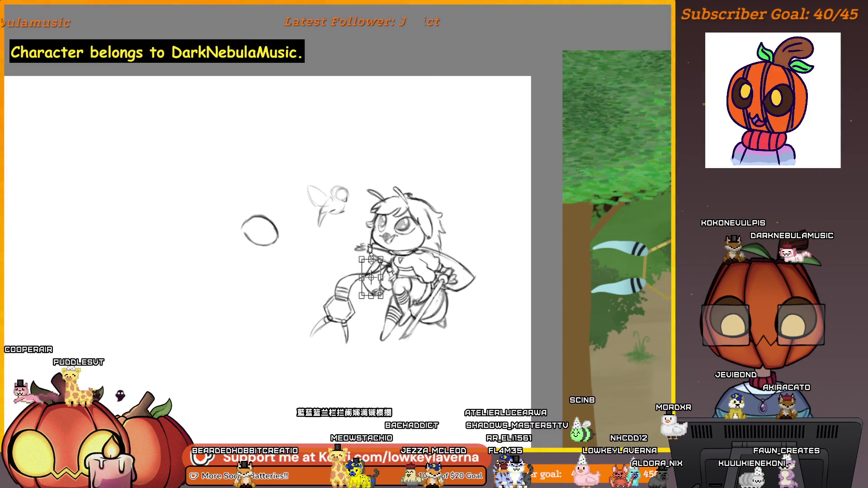
pyautogui.press('Return')
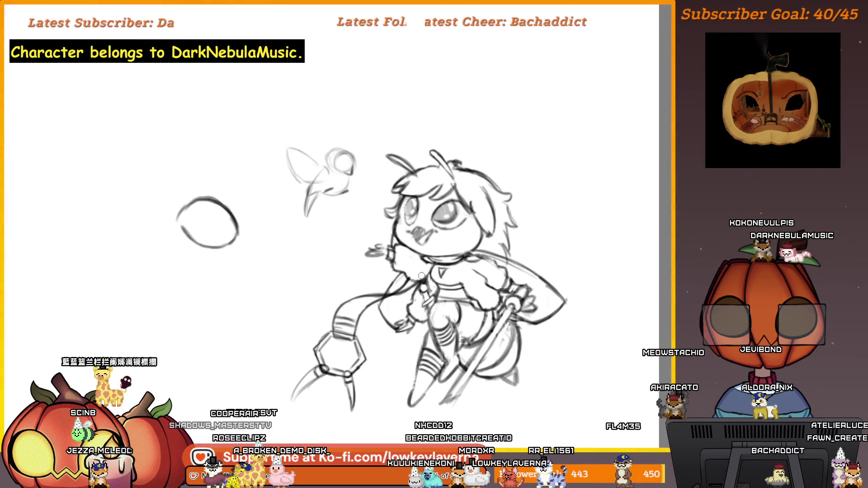
pyautogui.scroll(-1, 452, 205)
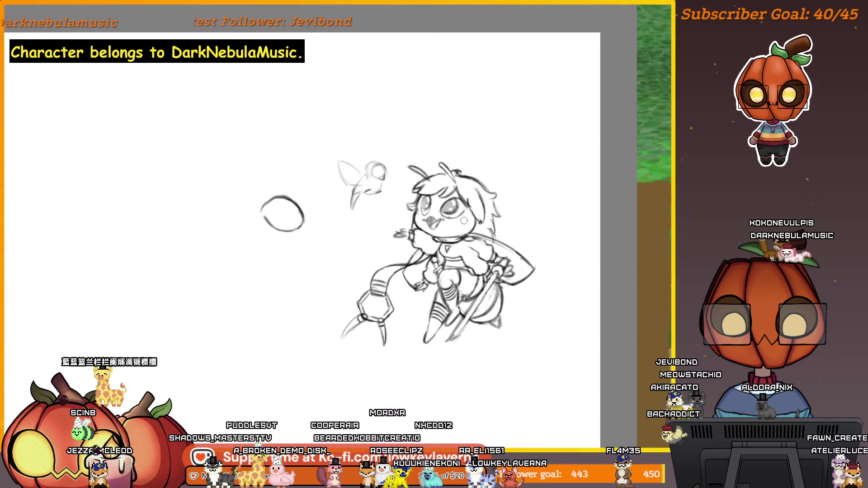
pyautogui.hotkey('ctrl', 't')
pyautogui.press('Return')
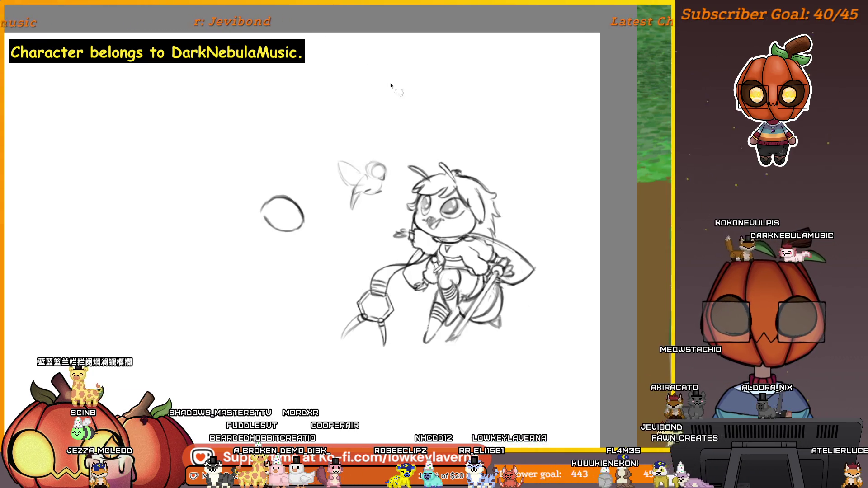
pyautogui.scroll(2, 388, 87)
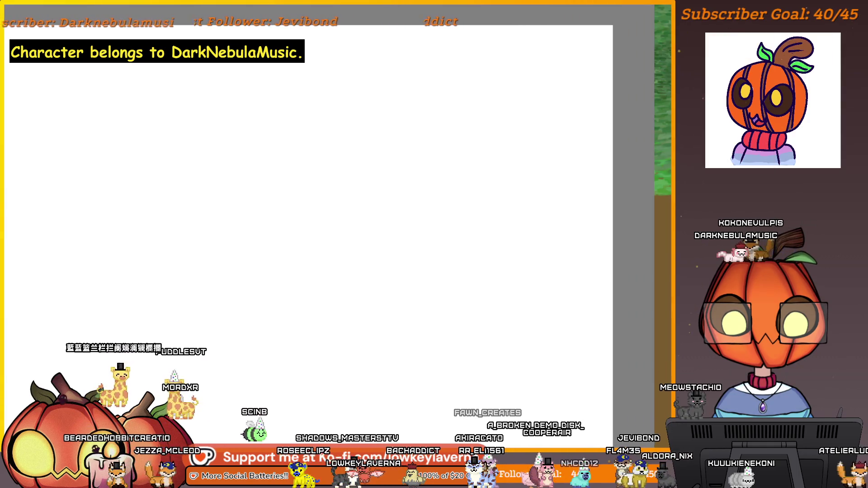
pyautogui.click(520, 247)
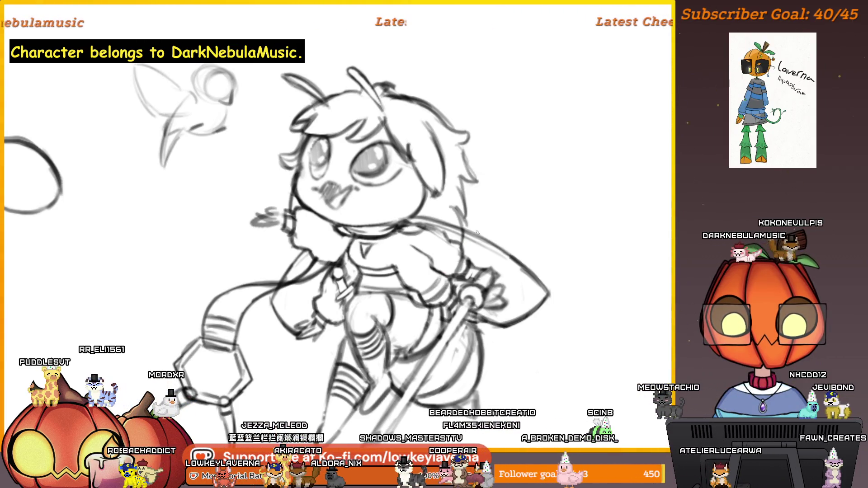
# - Zoom out and pan until the colour forest reference sits beside the sketch
pyautogui.scroll(1, 477, 232)
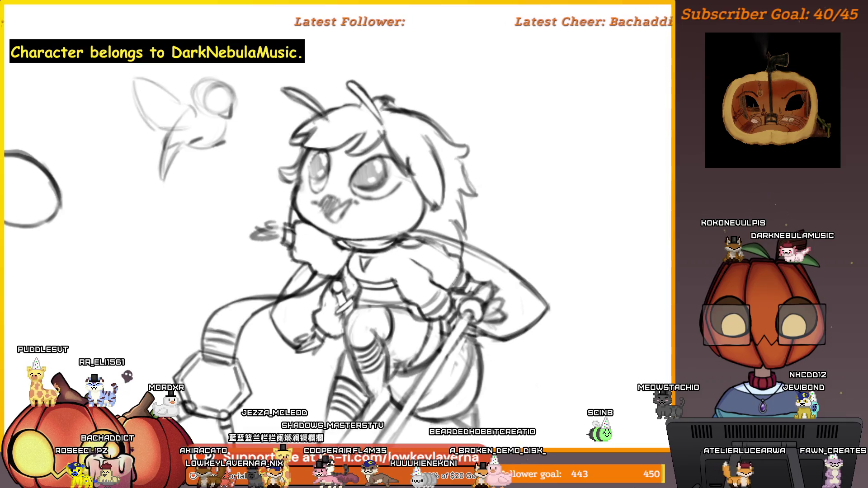
pyautogui.moveTo(304, 247); pyautogui.dragTo(387, 290)
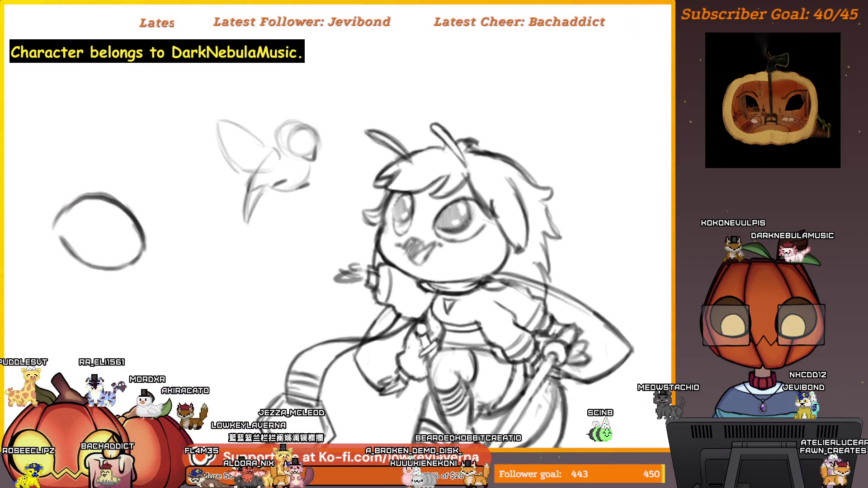
pyautogui.scroll(-2, 434, 244)
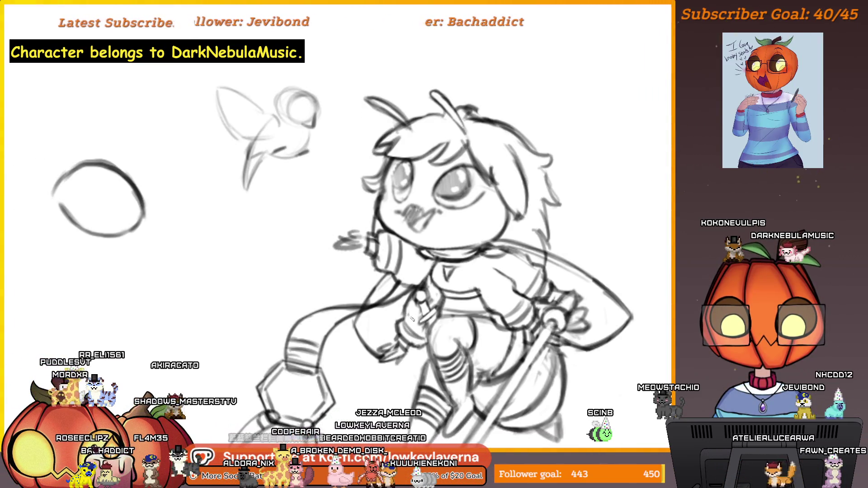
pyautogui.scroll(-2, 413, 280)
pyautogui.moveTo(413, 280); pyautogui.dragTo(250, 381)
pyautogui.scroll(-2, 347, 349)
pyautogui.moveTo(346, 349)
pyautogui.mouseDown()
pyautogui.moveTo(379, 396)
pyautogui.moveTo(394, 396)
pyautogui.mouseUp()
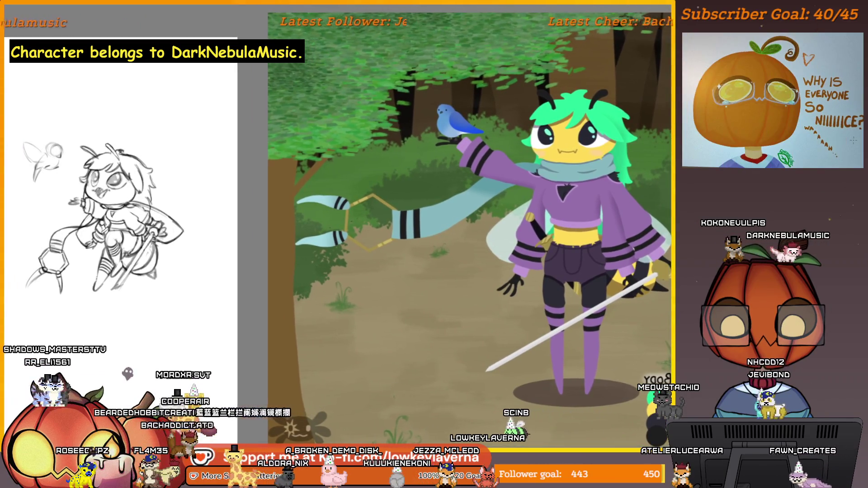
# - Return the view to unmirrored and zoom in so the sketch fills the screen
pyautogui.press('m')
pyautogui.moveTo(356, 333); pyautogui.dragTo(558, 334)
pyautogui.moveTo(577, 277); pyautogui.dragTo(473, 283)
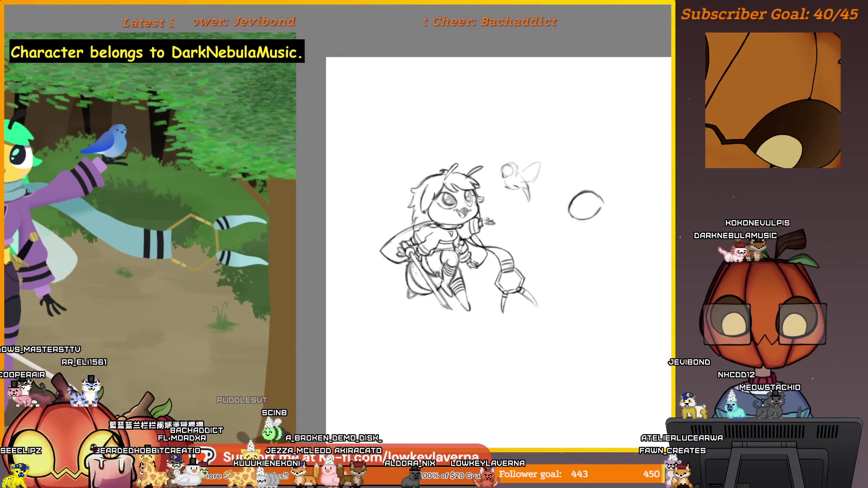
pyautogui.press('+')
pyautogui.press('+')
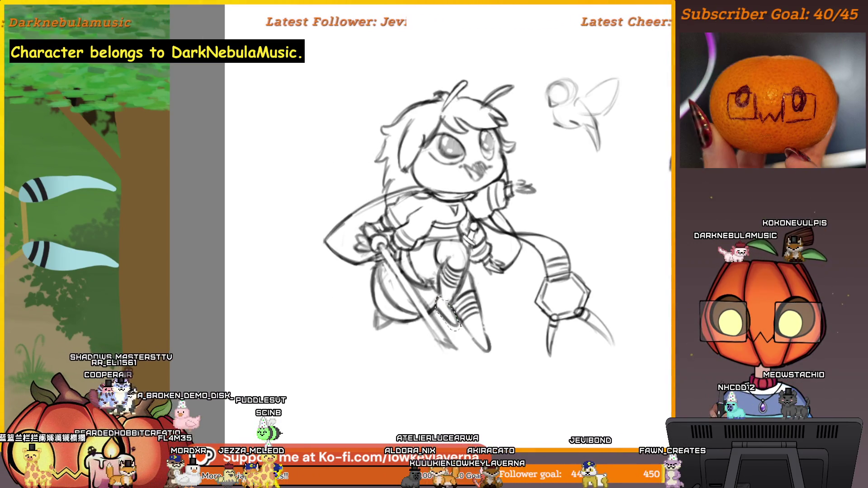
# - Apply the leg transform, transform another part of the leg, and undo a stray loop
pyautogui.press('Return')
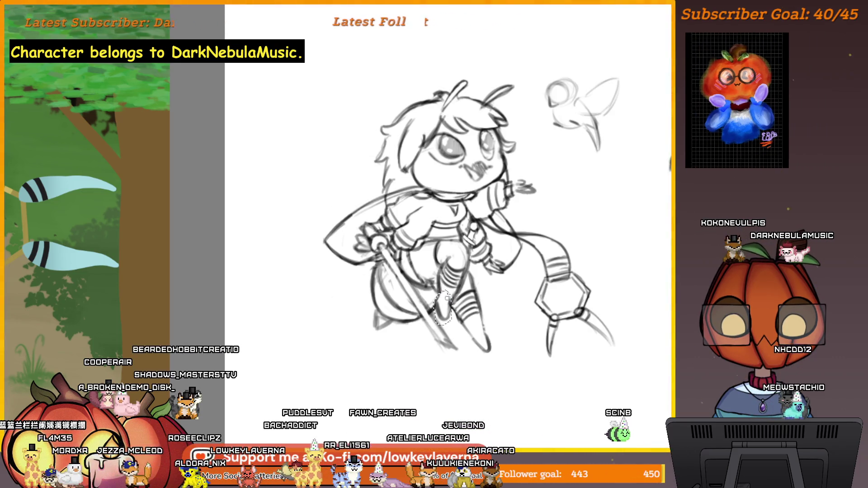
pyautogui.hotkey('ctrl', 't')
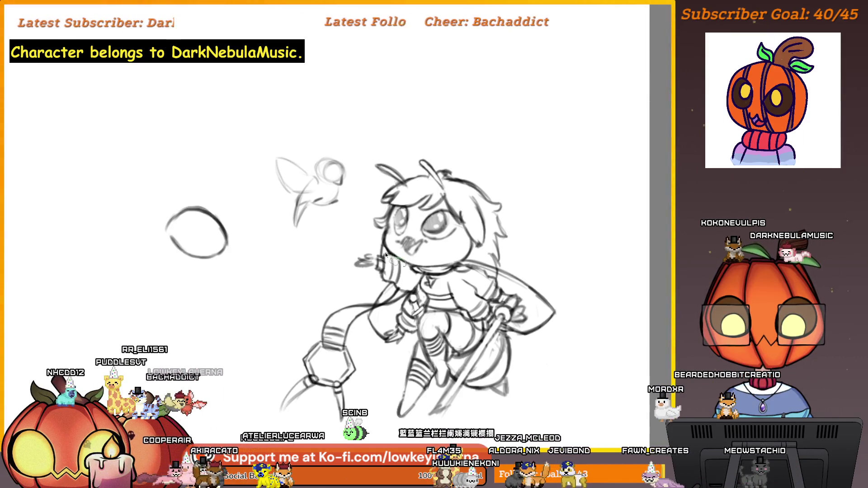
pyautogui.hotkey('ctrl', 'z')
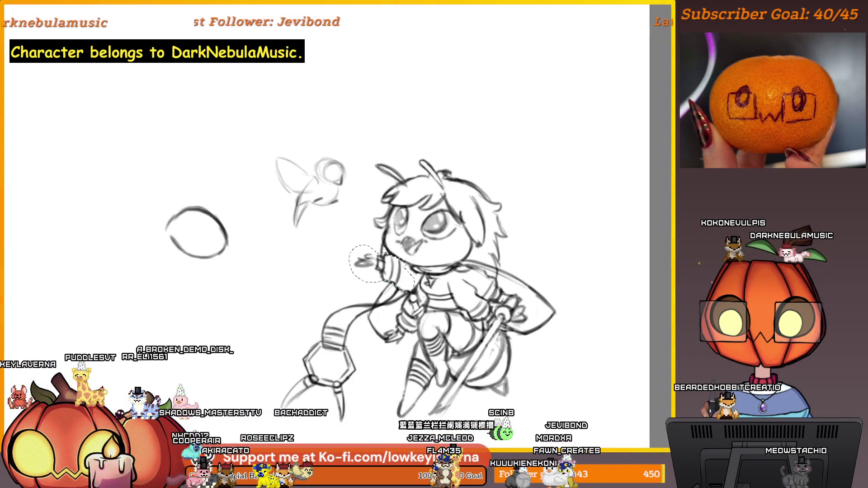
# - Nudge the scribble beside the bee's face slightly left and apply the move
pyautogui.hotkey('ctrl', 't')
pyautogui.moveTo(397, 260); pyautogui.dragTo(390, 257)
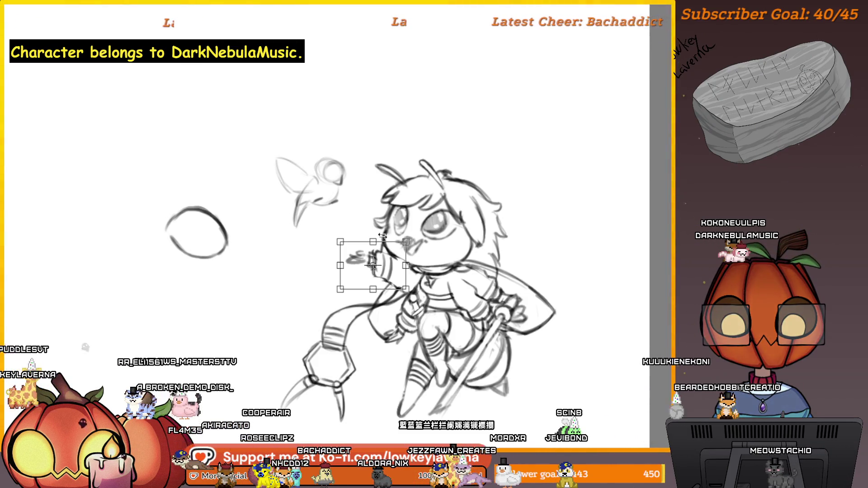
pyautogui.press('Return')
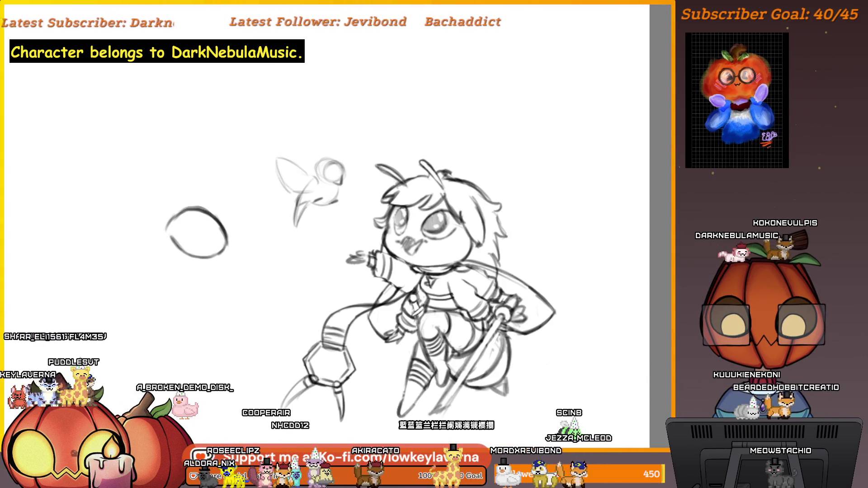
pyautogui.scroll(-2, 397, 119)
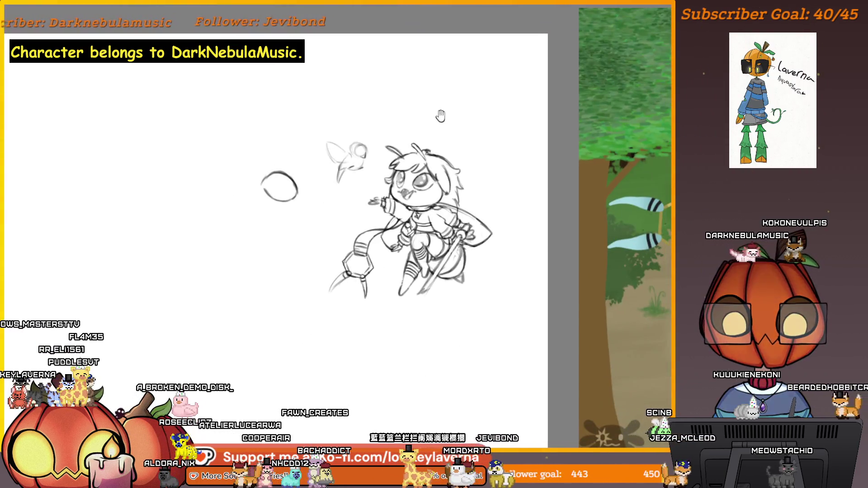
# - Pan out to the forest reference beside the sketch, then zoom back in on the bird and face
pyautogui.moveTo(440, 116); pyautogui.dragTo(437, 125)
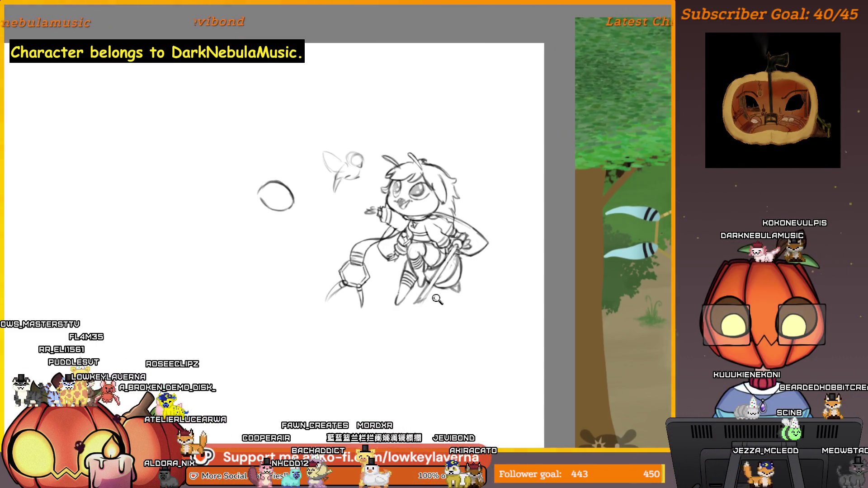
pyautogui.moveTo(516, 372); pyautogui.dragTo(206, 313)
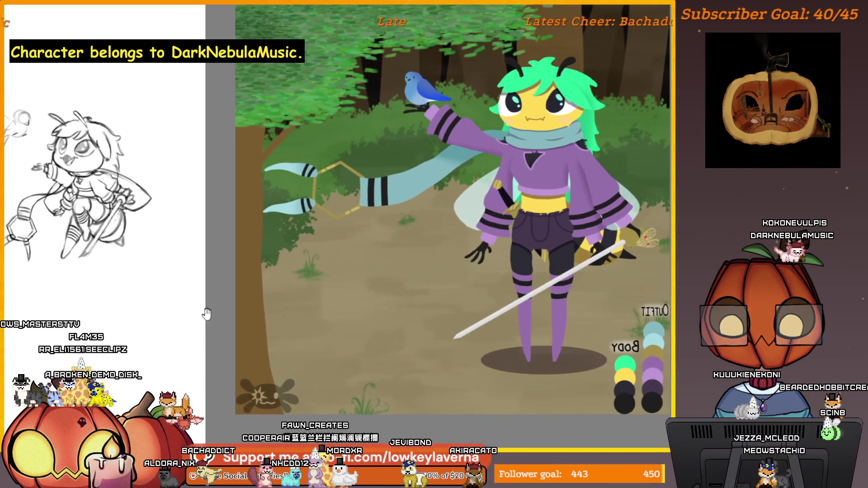
pyautogui.scroll(-1, 197, 351)
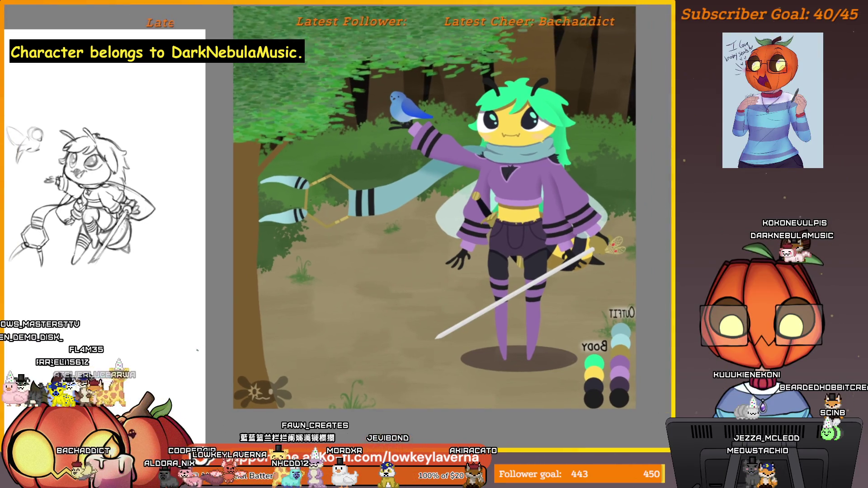
pyautogui.moveTo(197, 351); pyautogui.dragTo(218, 364)
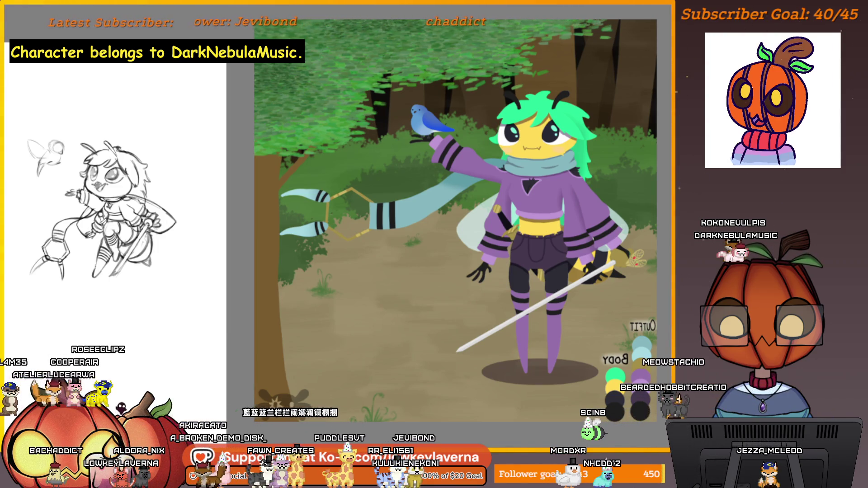
pyautogui.moveTo(189, 234); pyautogui.dragTo(191, 236)
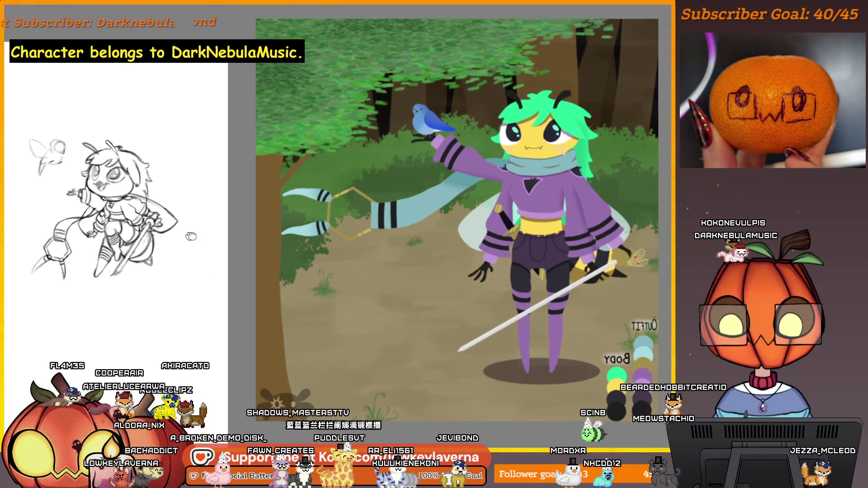
pyautogui.scroll(5, 191, 237)
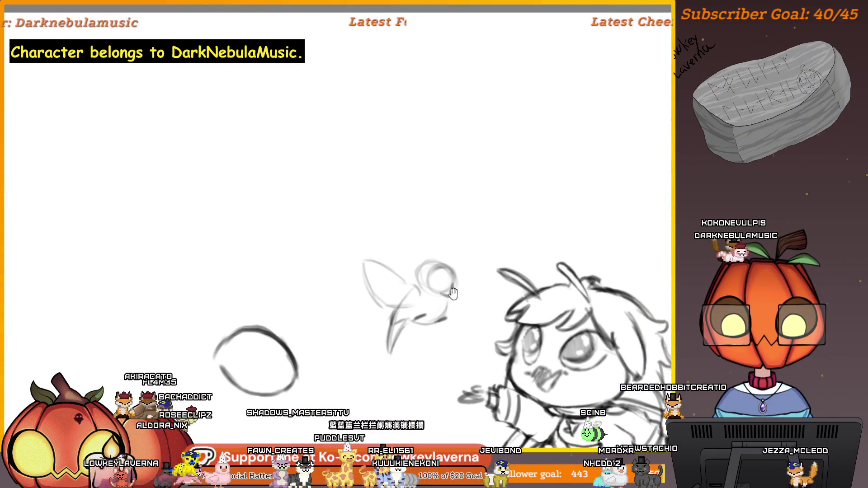
# - Redraw the little bird's wing and body lines and give it a dark eye dot
pyautogui.moveTo(453, 293); pyautogui.dragTo(460, 286)
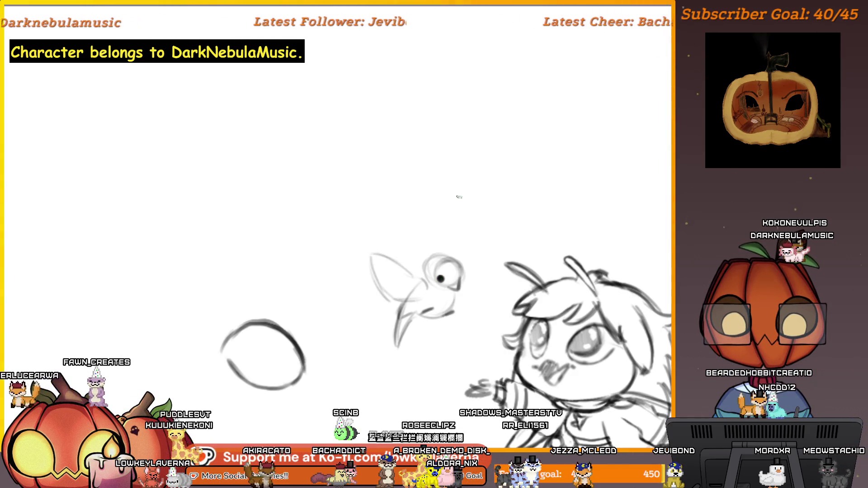
pyautogui.hscroll(-1, 465, 252)
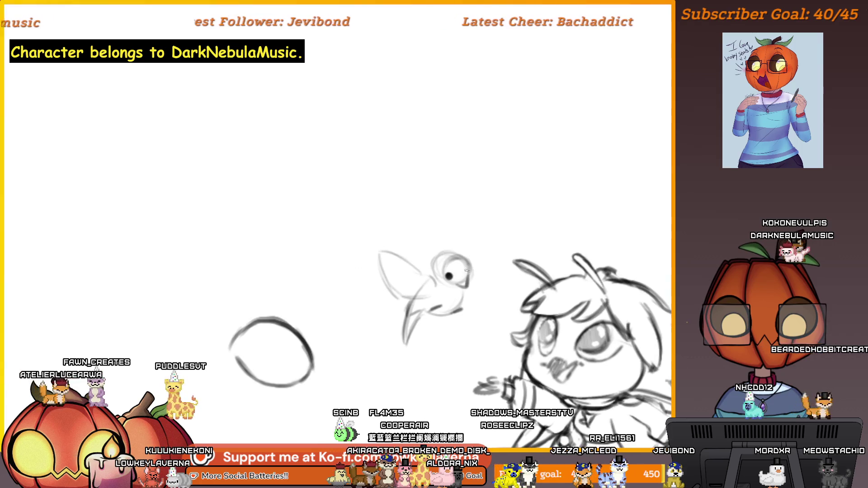
pyautogui.scroll(-2, 475, 212)
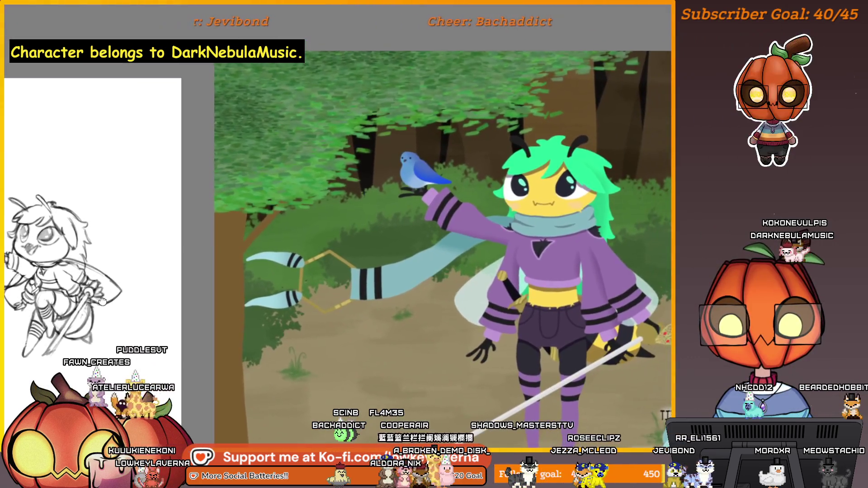
pyautogui.scroll(3, 424, 297)
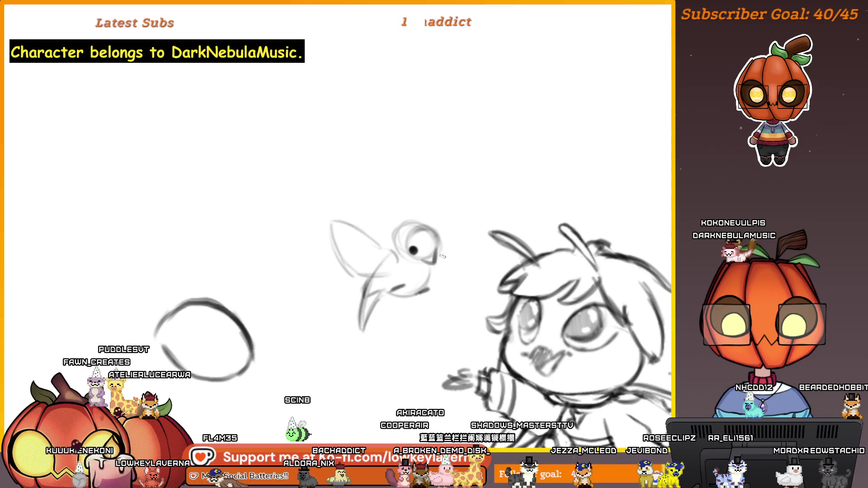
pyautogui.scroll(-2, 424, 297)
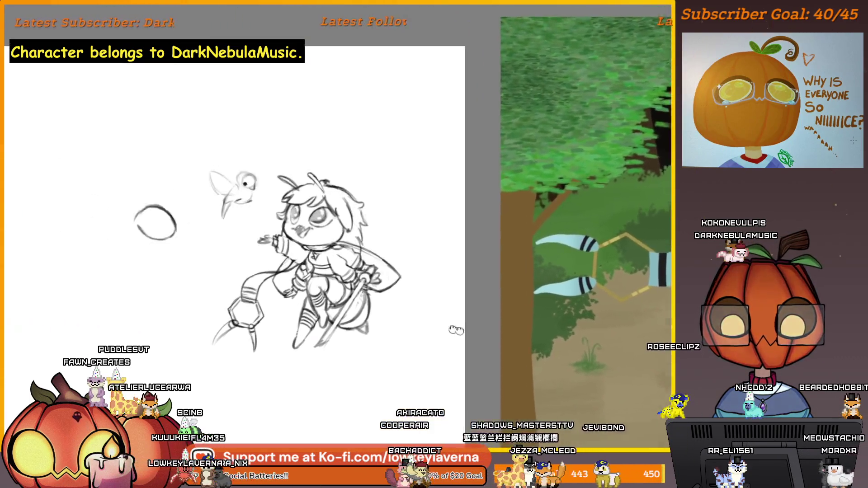
pyautogui.scroll(2, 434, 301)
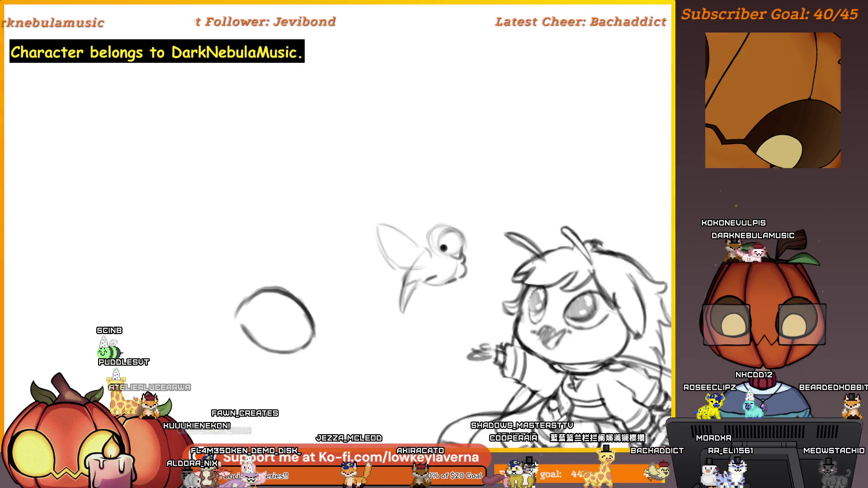
pyautogui.moveTo(452, 269); pyautogui.dragTo(470, 270)
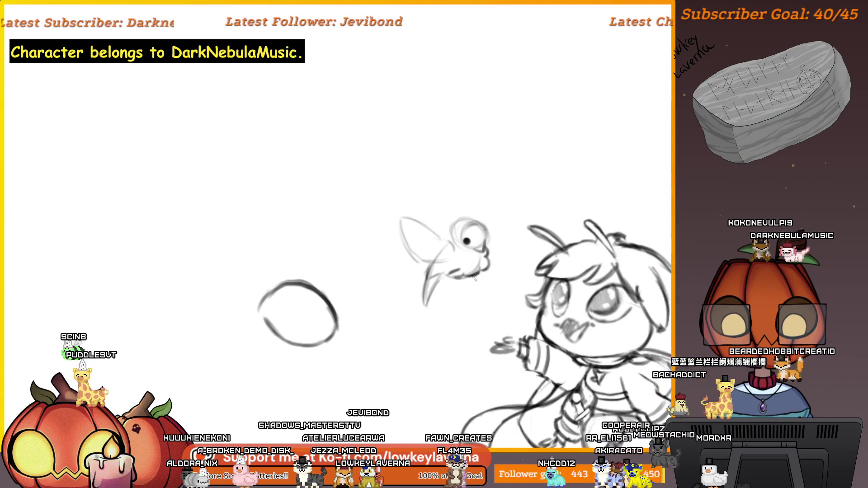
pyautogui.scroll(1, 497, 261)
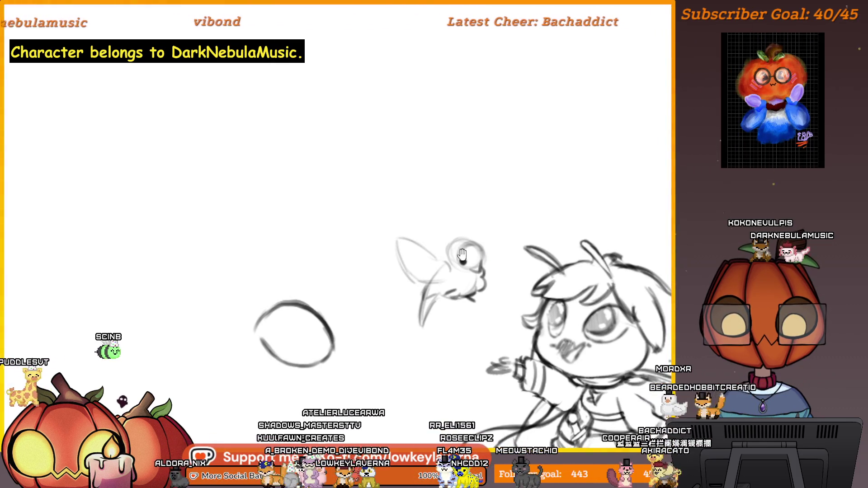
pyautogui.moveTo(463, 255); pyautogui.dragTo(449, 263)
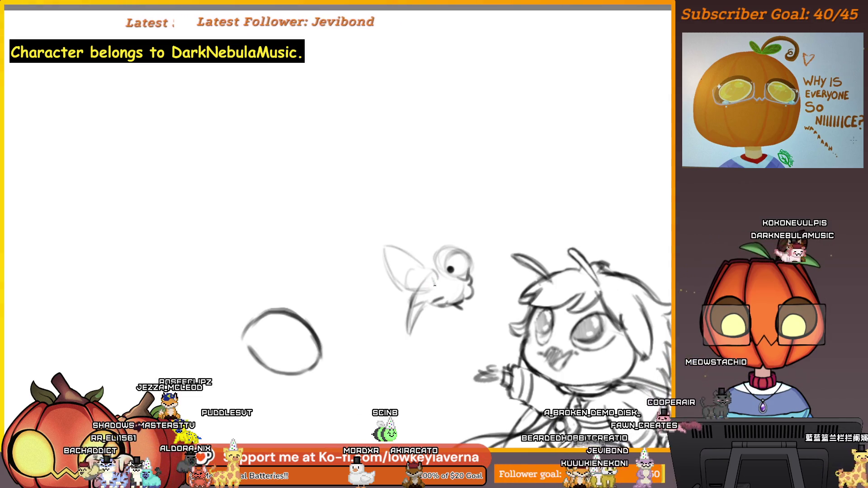
pyautogui.moveTo(400, 277); pyautogui.dragTo(405, 286)
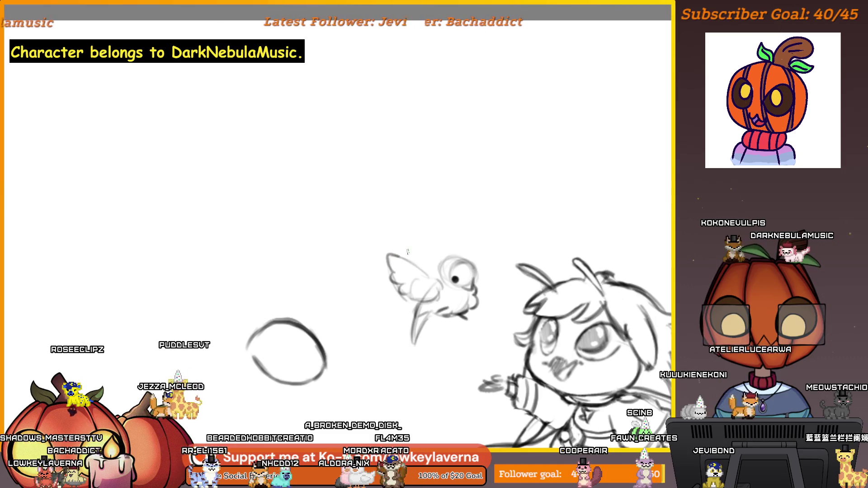
pyautogui.moveTo(408, 251); pyautogui.dragTo(387, 241)
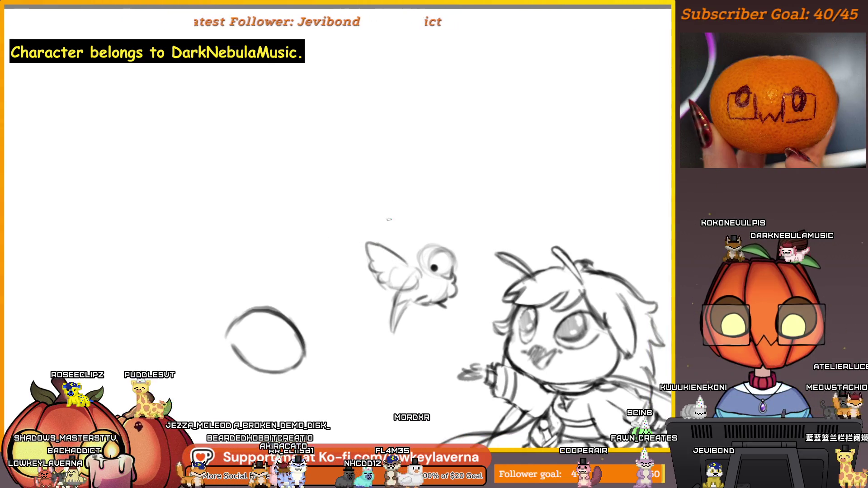
pyautogui.moveTo(396, 274); pyautogui.dragTo(417, 271)
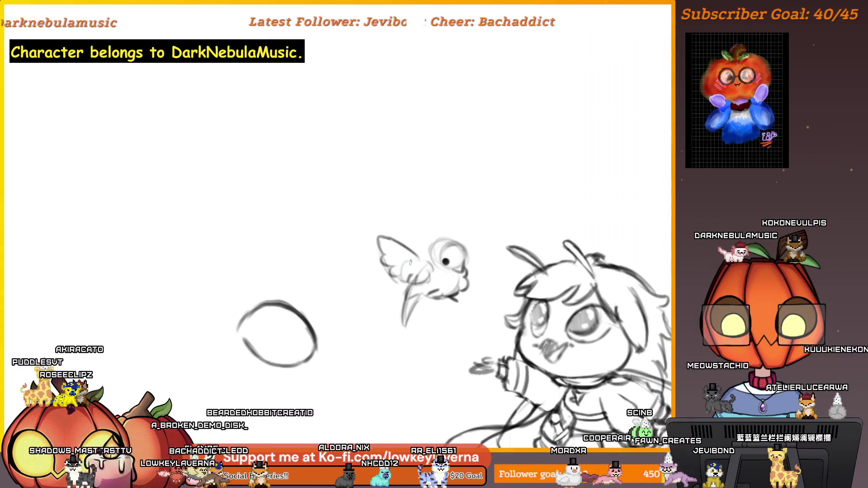
pyautogui.moveTo(430, 266); pyautogui.dragTo(420, 277)
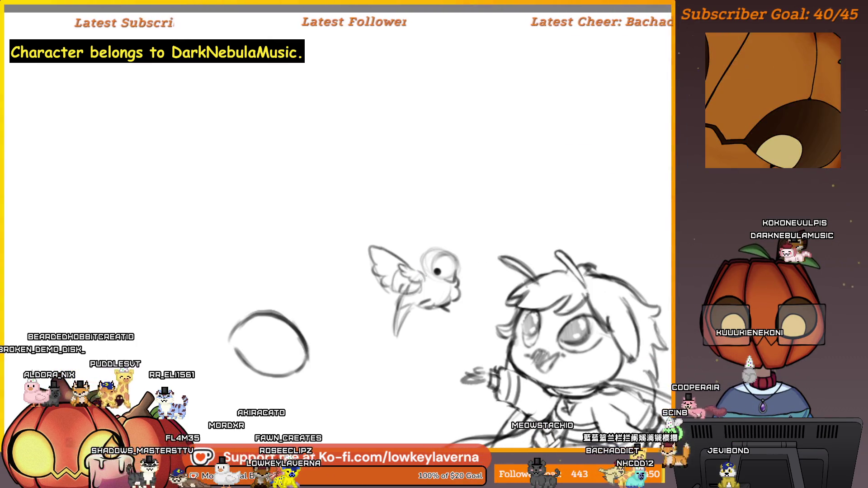
# - Start a free transform on the lassoed bird and mirror the canvas view
pyautogui.hotkey('ctrl', '-')
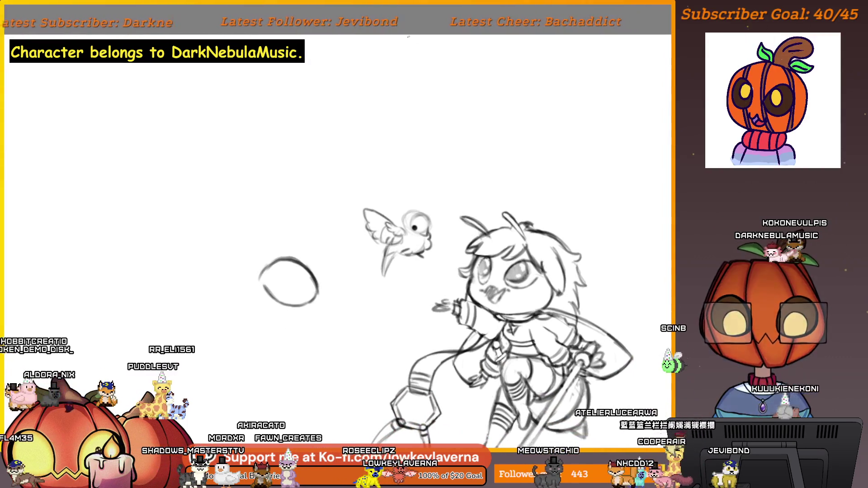
pyautogui.scroll(1, 407, 252)
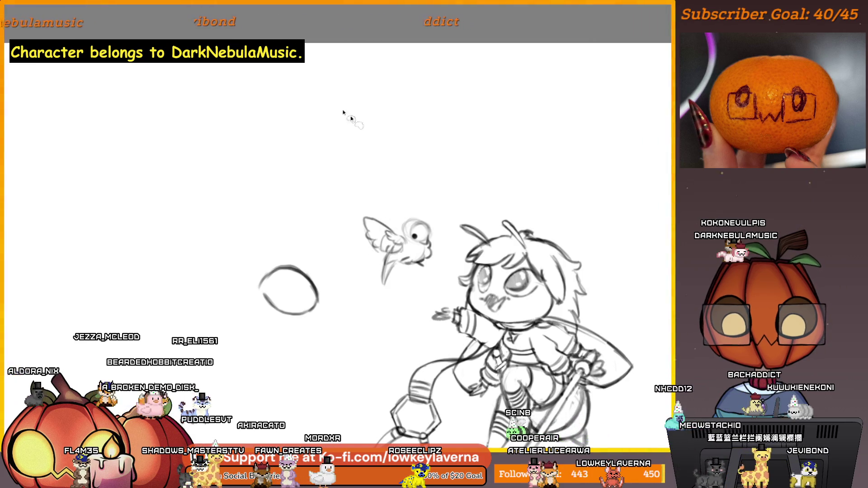
pyautogui.hotkey('ctrl', 't')
pyautogui.press('m')
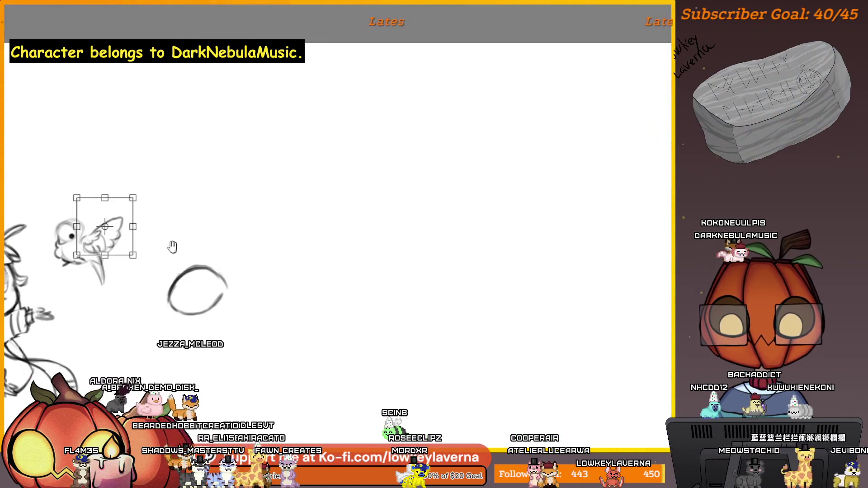
# - Rotate the bird about 13 degrees, flip it horizontally and shift it slightly left
pyautogui.moveTo(382, 199)
pyautogui.mouseDown()
pyautogui.moveTo(353, 226)
pyautogui.moveTo(437, 216)
pyautogui.mouseUp()
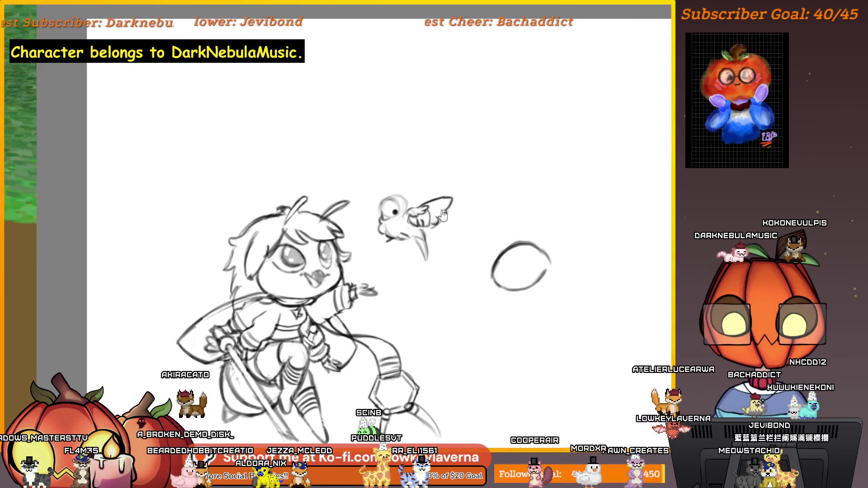
pyautogui.rightClick(438, 199)
pyautogui.click(506, 290)
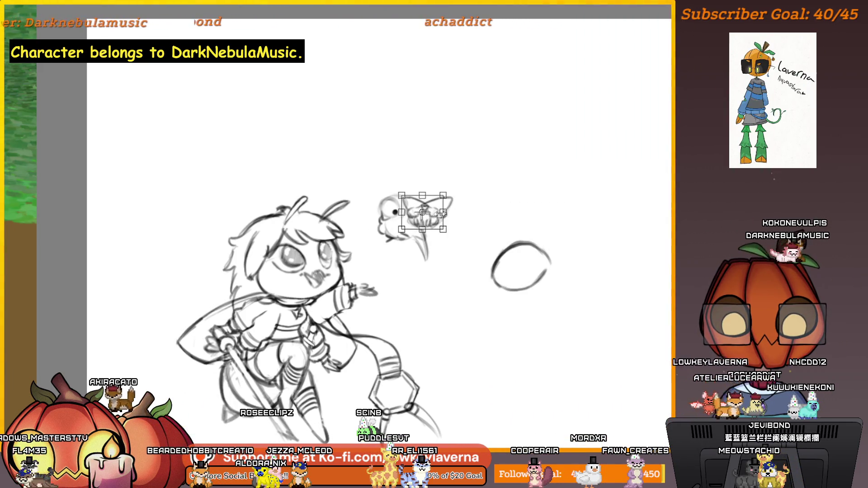
pyautogui.moveTo(389, 221); pyautogui.dragTo(381, 221)
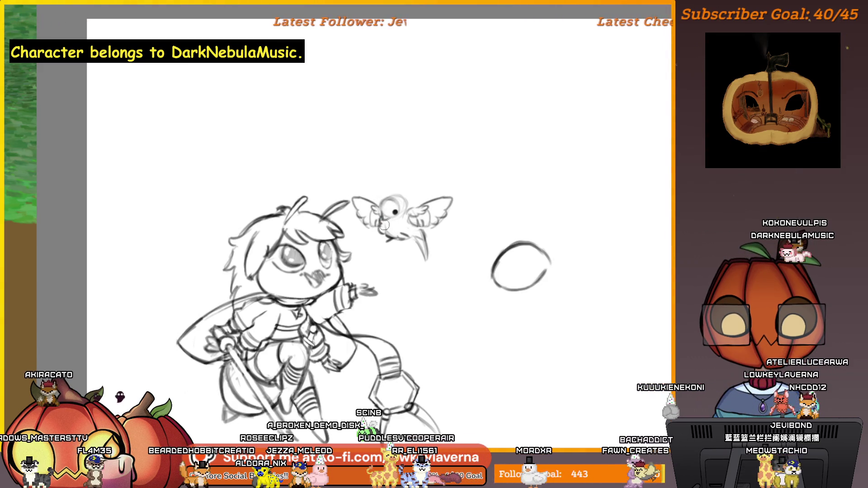
pyautogui.scroll(-2, 516, 201)
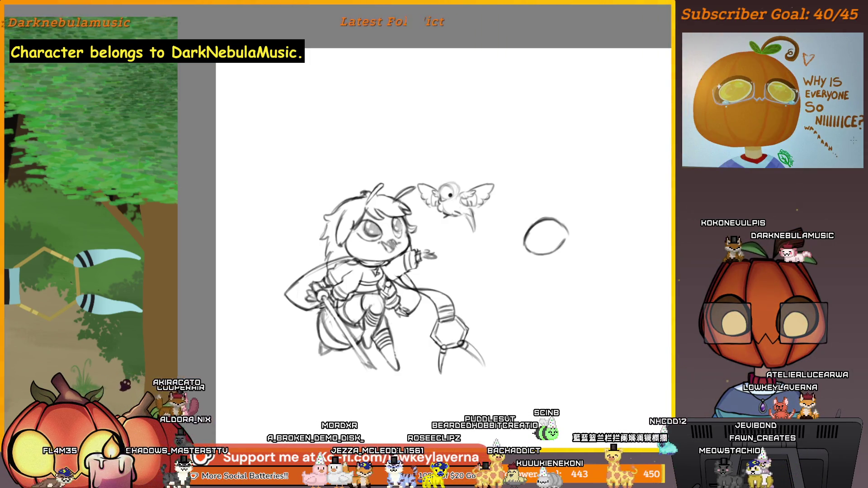
pyautogui.hotkey('ctrl', 't')
# - Reselect the bird and move it down and right toward the bee's outstretched hand
pyautogui.press('Return')
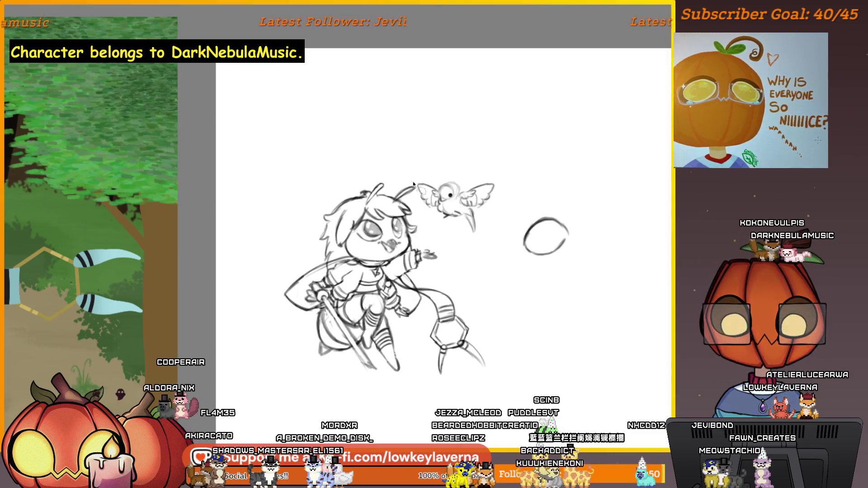
pyautogui.moveTo(416, 197)
pyautogui.mouseDown()
pyautogui.moveTo(493, 226)
pyautogui.moveTo(417, 190)
pyautogui.mouseUp()
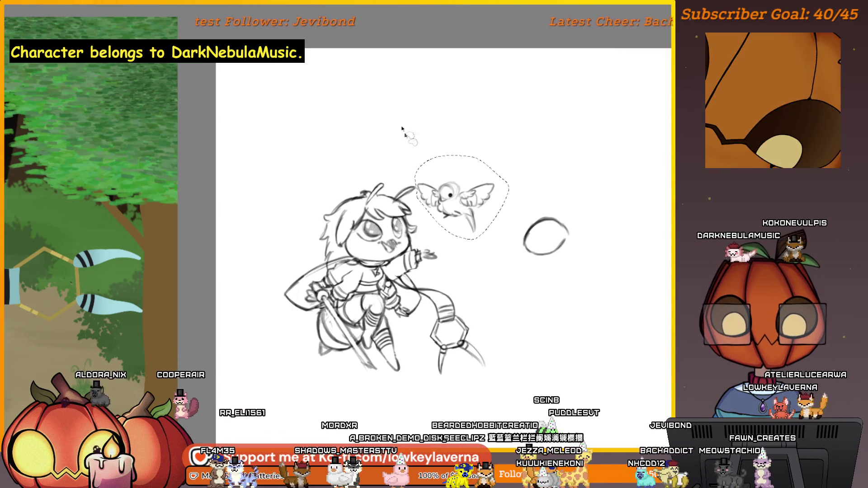
pyautogui.hotkey('ctrl', 't')
pyautogui.moveTo(475, 194)
pyautogui.mouseDown()
pyautogui.moveTo(483, 209)
pyautogui.moveTo(475, 174)
pyautogui.mouseUp()
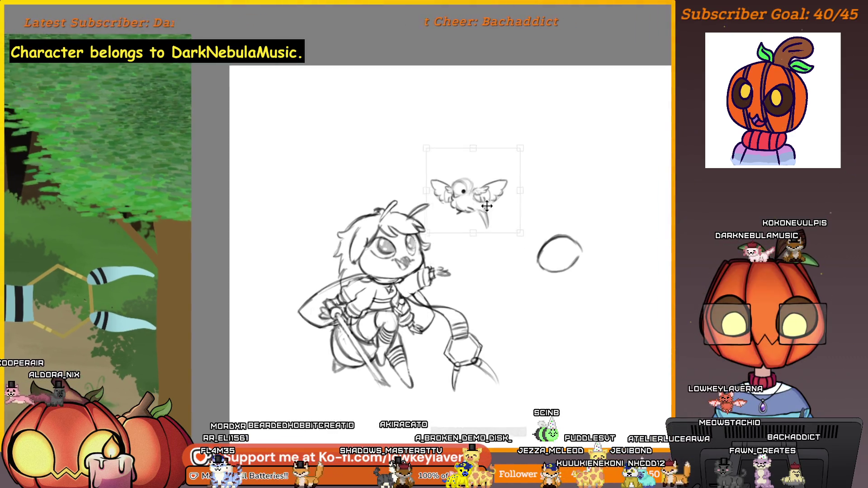
pyautogui.moveTo(487, 213); pyautogui.dragTo(485, 213)
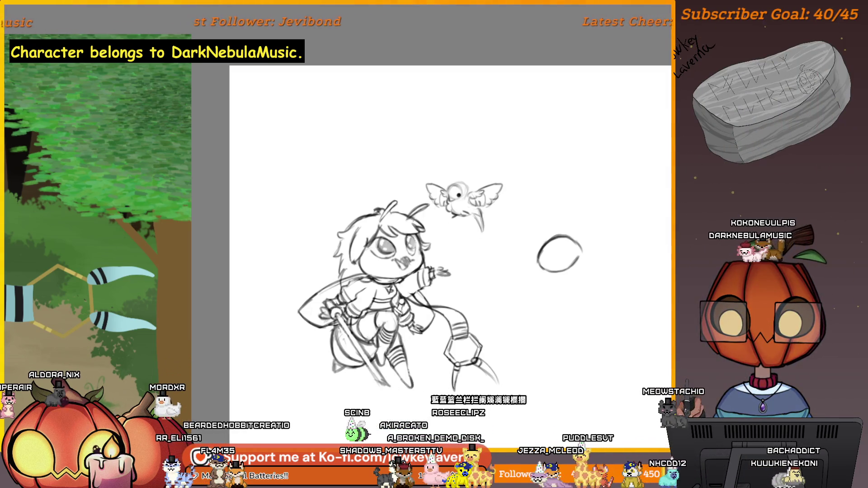
# - Add a pencil stroke to the bird's tail
pyautogui.scroll(1, 450, 256)
pyautogui.moveTo(489, 218); pyautogui.dragTo(483, 239)
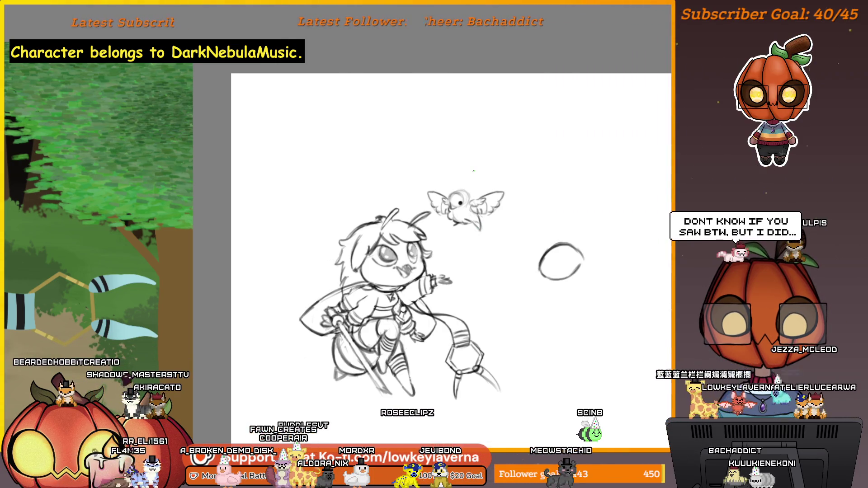
pyautogui.moveTo(504, 254); pyautogui.dragTo(483, 247)
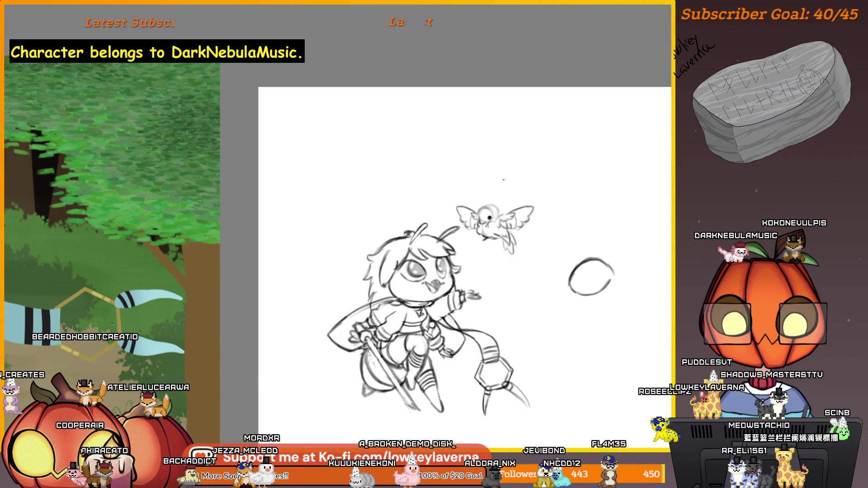
pyautogui.scroll(3, 489, 221)
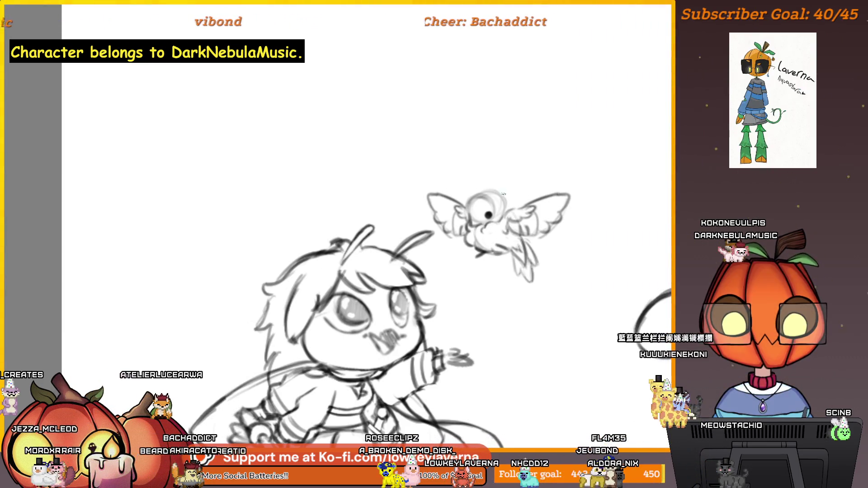
pyautogui.scroll(-3, 506, 226)
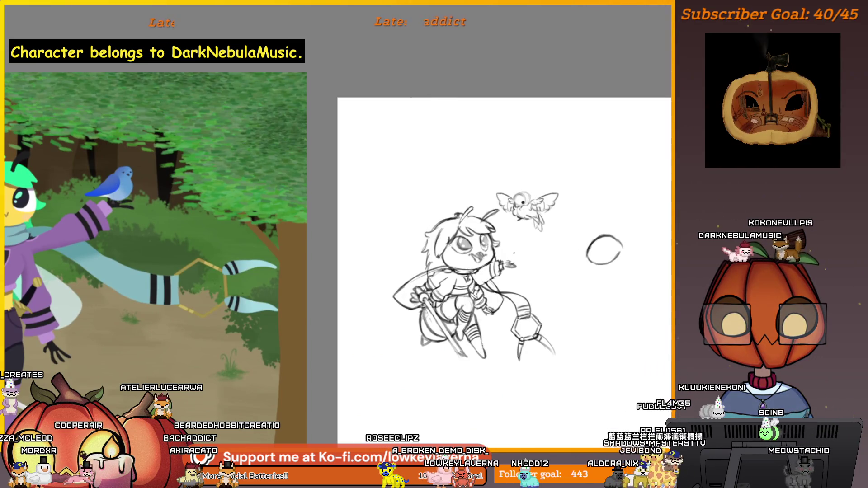
pyautogui.scroll(3, 516, 203)
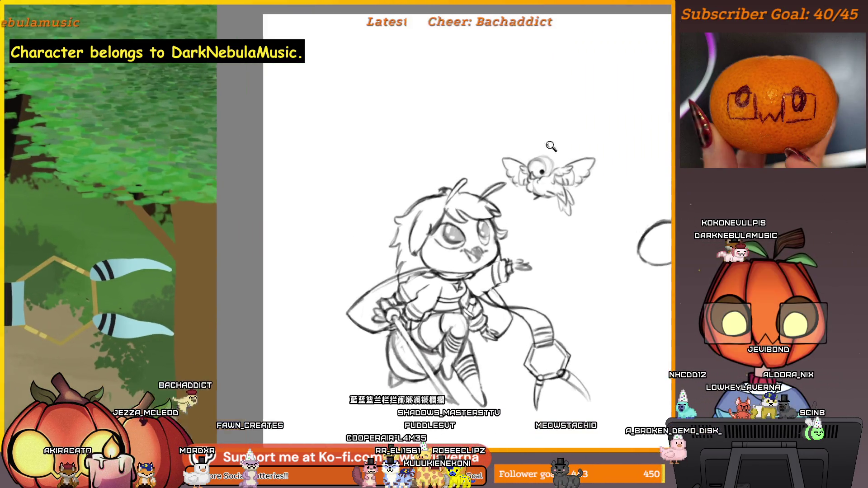
pyautogui.click(538, 160)
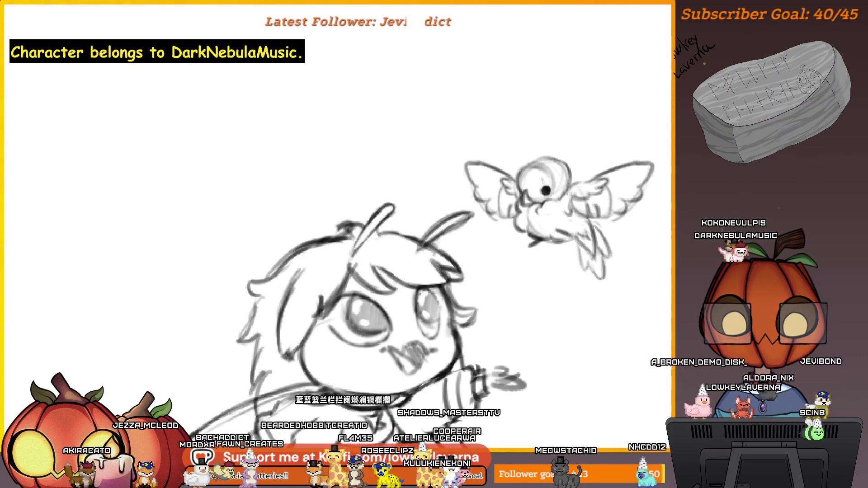
# - Zoom out to the whole bee sketch, mirror the view with M and recentre it to check proportions
pyautogui.keyDown('alt'); pyautogui.click(569, 168); pyautogui.keyUp('alt')
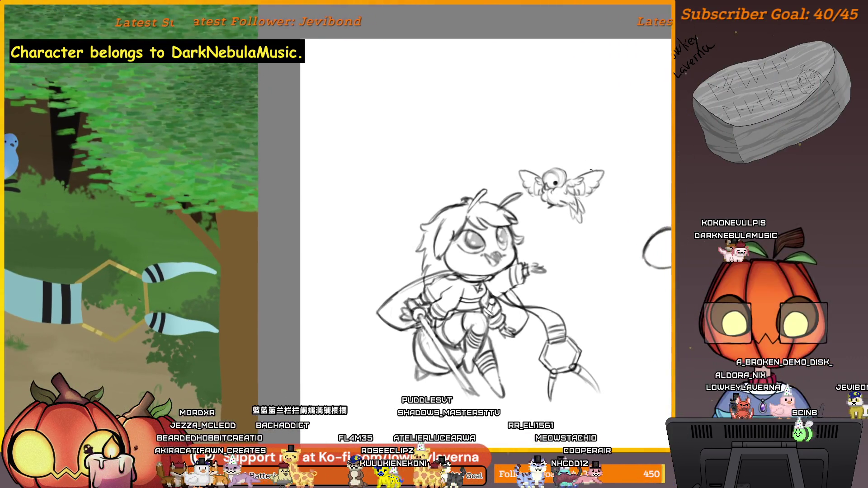
pyautogui.click(553, 146)
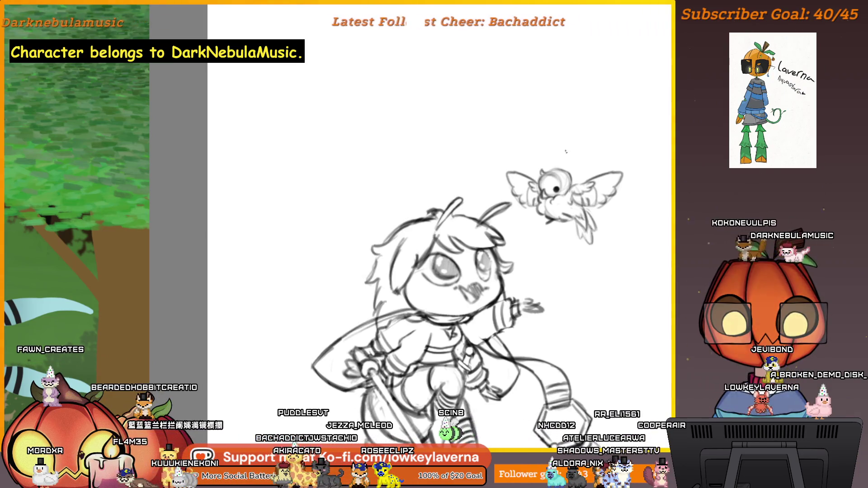
pyautogui.hotkey('ctrl', '-')
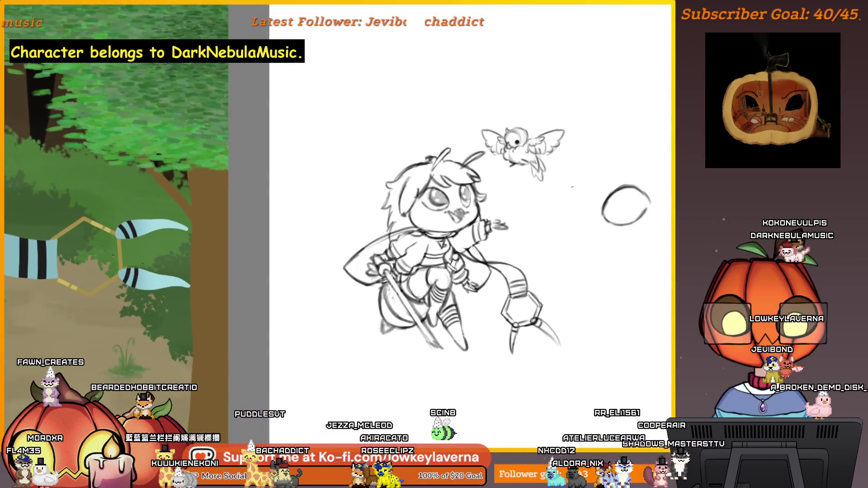
pyautogui.press('m')
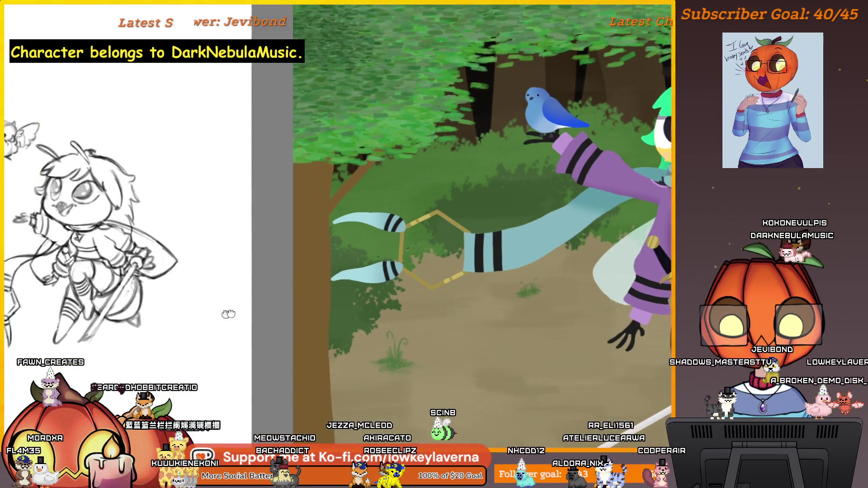
pyautogui.moveTo(229, 313)
pyautogui.mouseDown()
pyautogui.moveTo(493, 337)
pyautogui.moveTo(511, 328)
pyautogui.moveTo(470, 319)
pyautogui.moveTo(489, 341)
pyautogui.mouseUp()
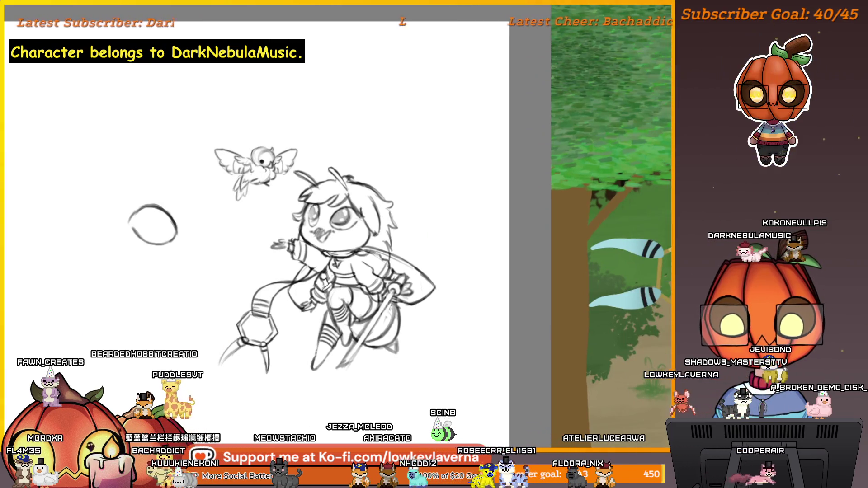
pyautogui.hotkey('alt', 'f')
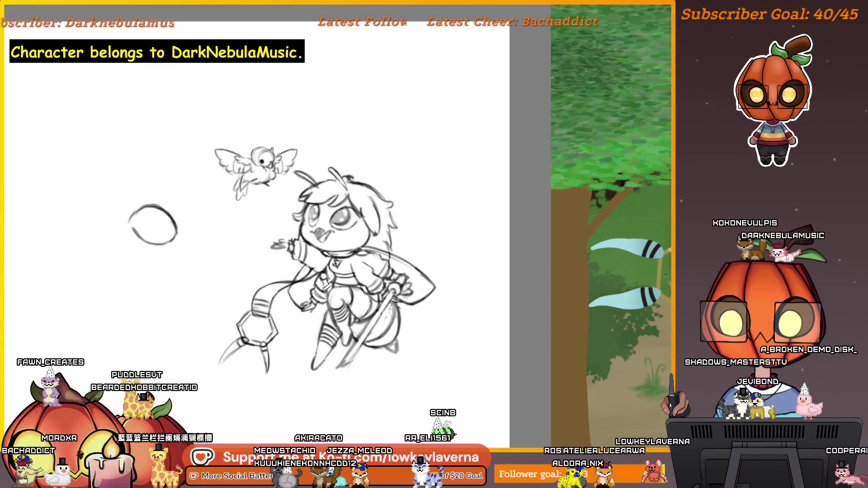
pyautogui.press('Escape')
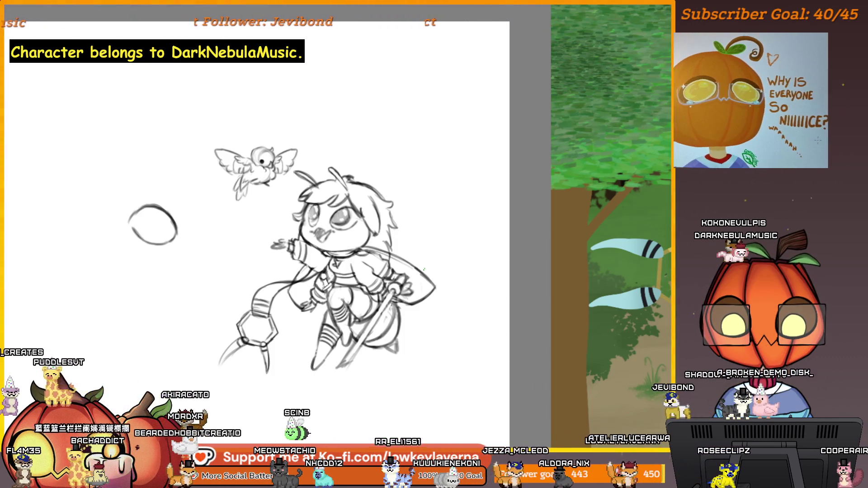
pyautogui.moveTo(422, 247); pyautogui.dragTo(369, 337)
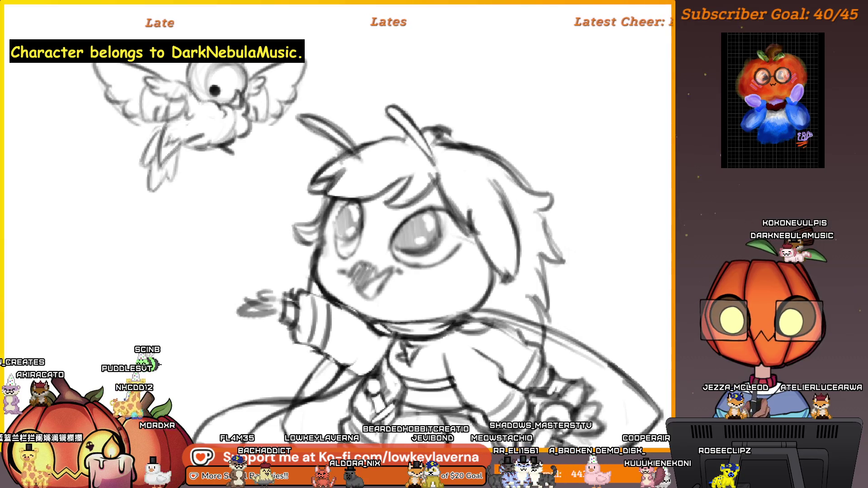
# - Lasso the bird and move it lower on the canvas with a transform
pyautogui.moveTo(251, 21); pyautogui.dragTo(62, 57)
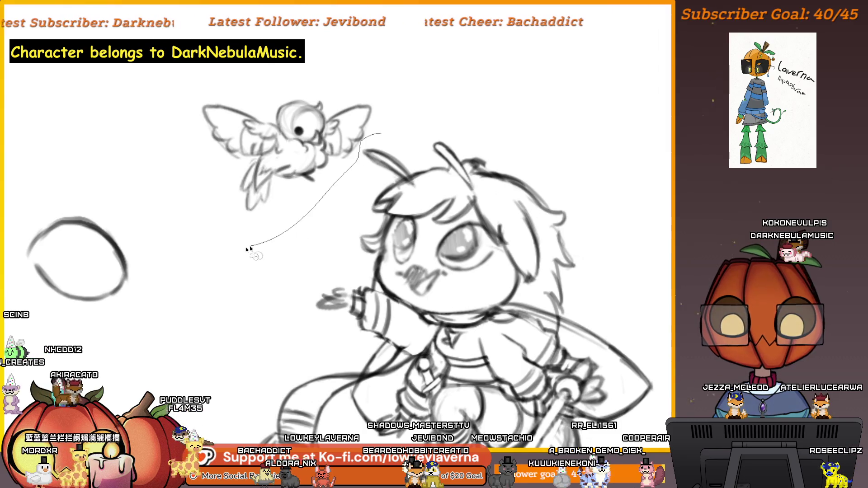
pyautogui.moveTo(431, 77); pyautogui.dragTo(381, 135)
pyautogui.hotkey('ctrl', 't')
pyautogui.moveTo(351, 86)
pyautogui.mouseDown()
pyautogui.moveTo(340, 180)
pyautogui.moveTo(345, 172)
pyautogui.mouseUp()
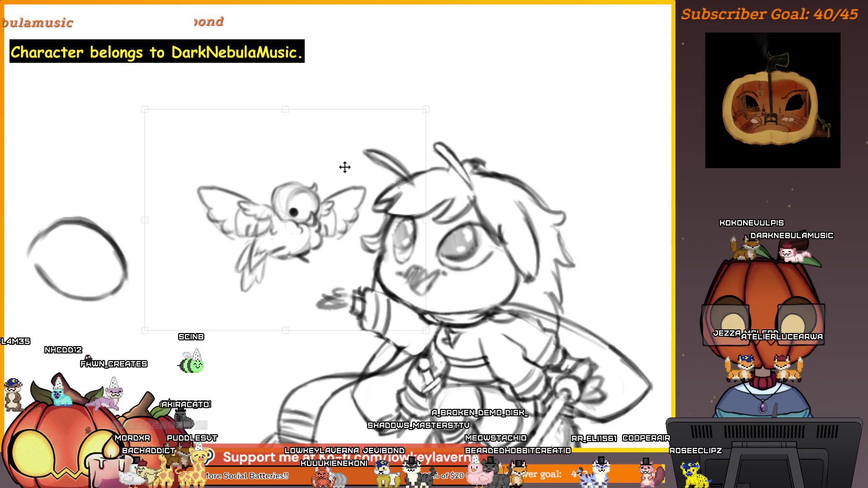
pyautogui.scroll(-2, 384, 131)
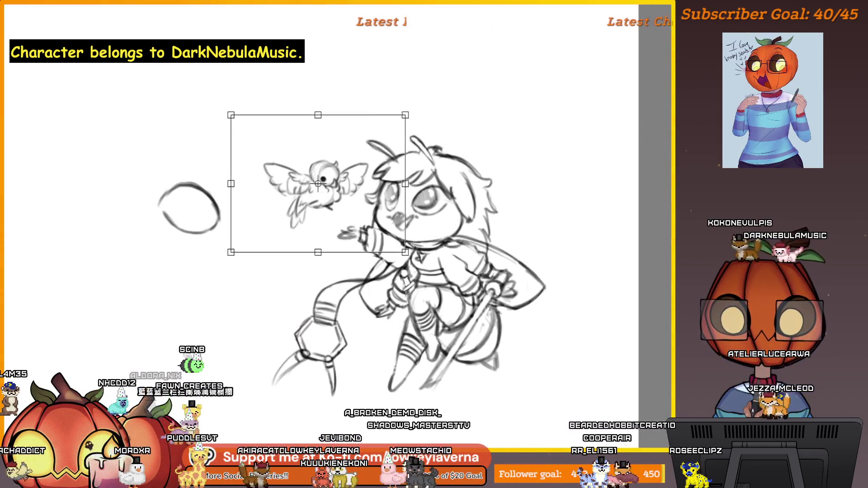
pyautogui.press('Return')
pyautogui.scroll(5, 387, 134)
# - Select one of the bee's eyes and nudge it down slightly
pyautogui.hotkey('ctrl', 'd')
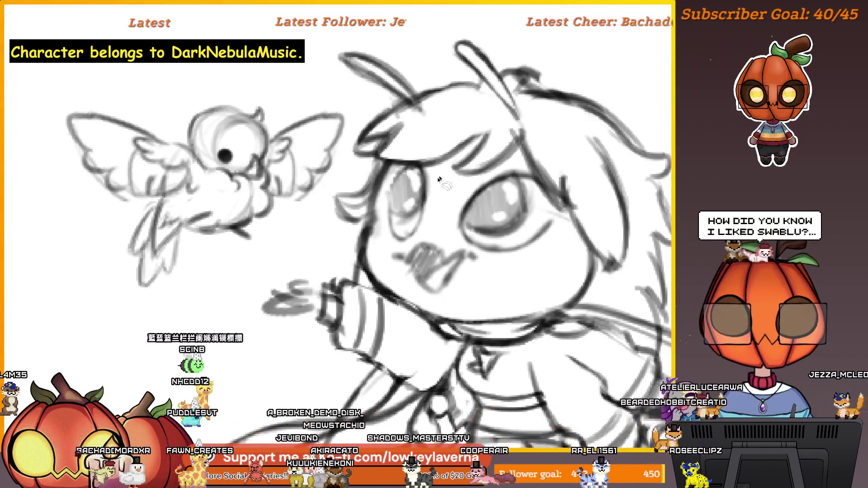
pyautogui.moveTo(417, 217)
pyautogui.mouseDown()
pyautogui.moveTo(421, 173)
pyautogui.moveTo(403, 219)
pyautogui.mouseUp()
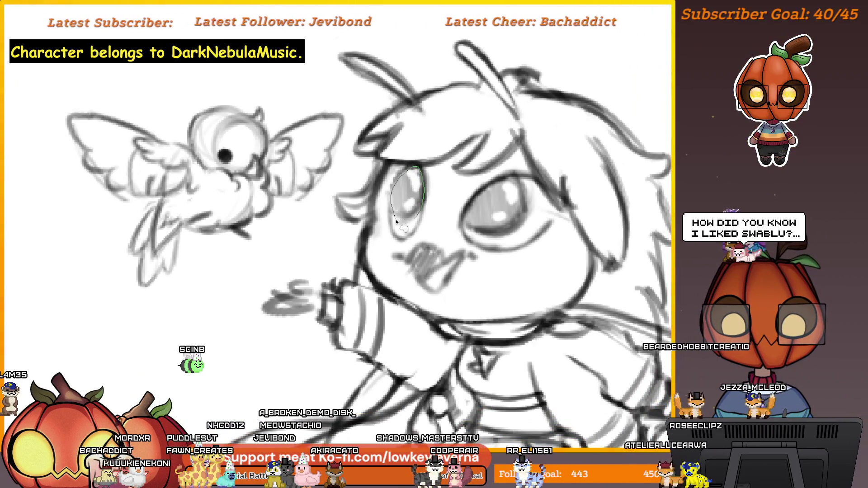
pyautogui.hotkey('ctrl', 't')
pyautogui.moveTo(405, 178); pyautogui.dragTo(403, 186)
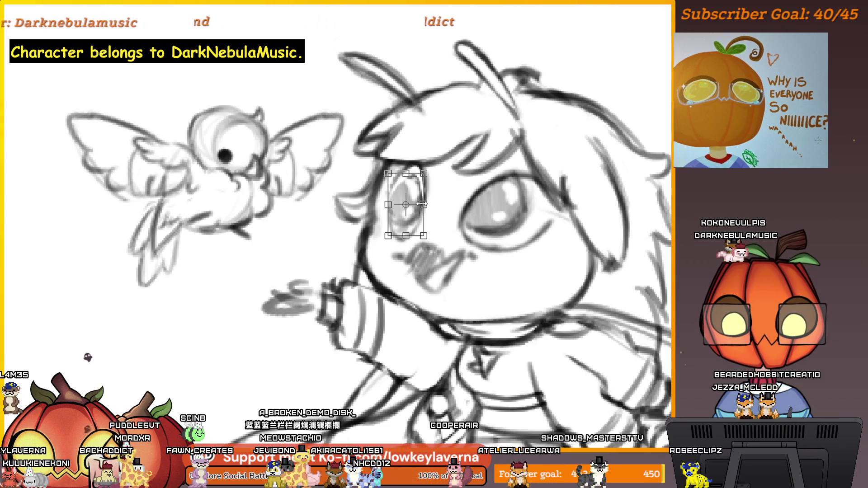
pyautogui.scroll(-5, 443, 169)
pyautogui.scroll(3, 411, 130)
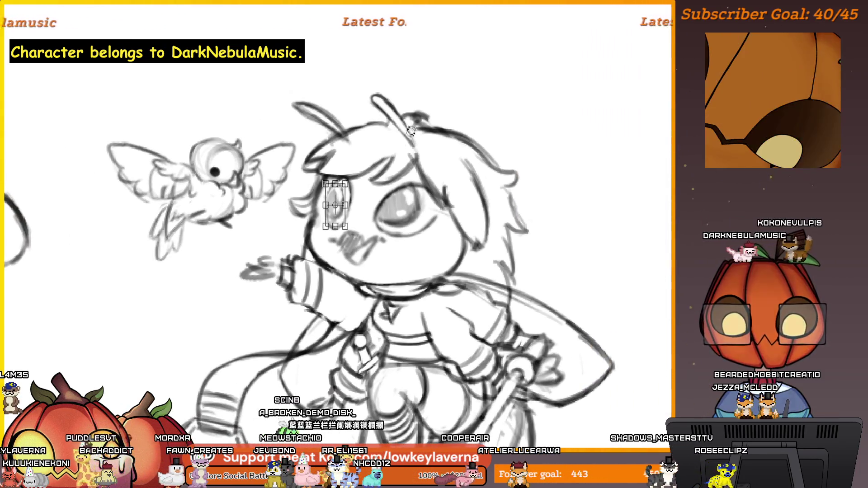
pyautogui.press('Return')
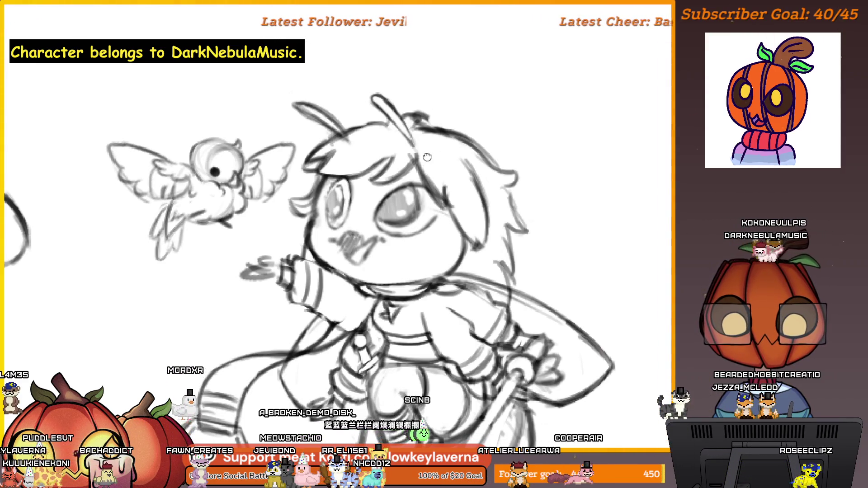
# - Select the bee's other eye and apply a transform to it
pyautogui.moveTo(428, 157); pyautogui.dragTo(427, 172)
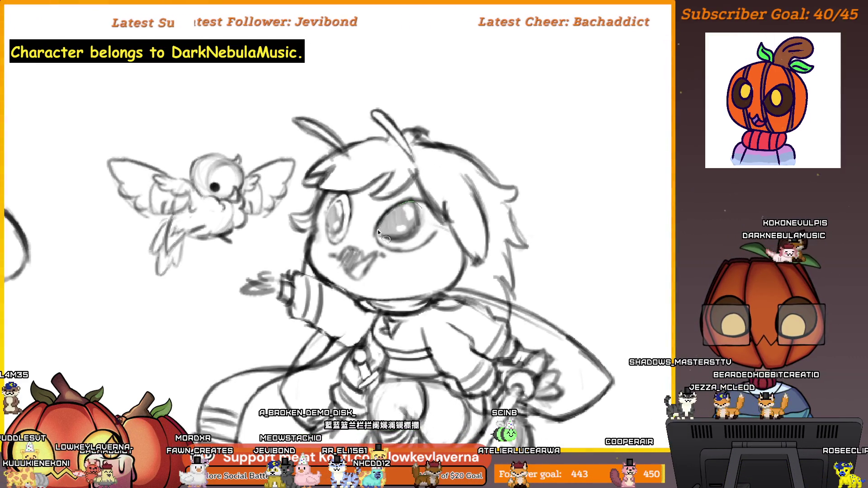
pyautogui.moveTo(379, 232); pyautogui.dragTo(409, 203)
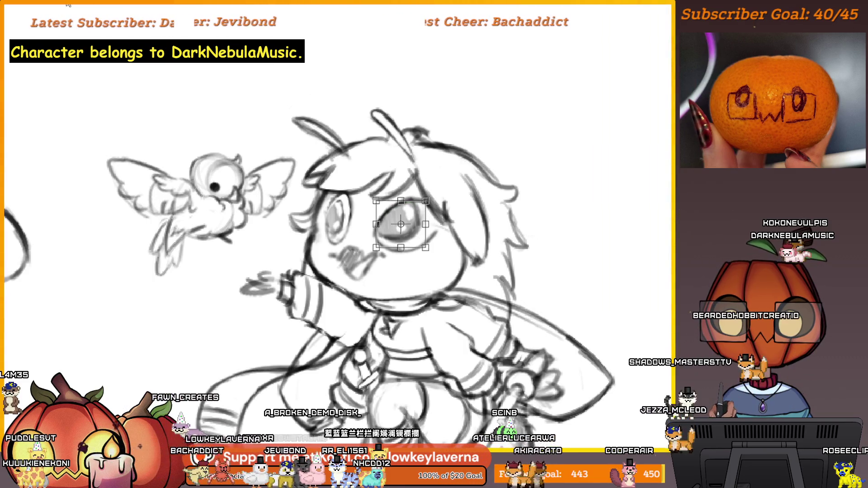
pyautogui.hotkey('ctrl', 't')
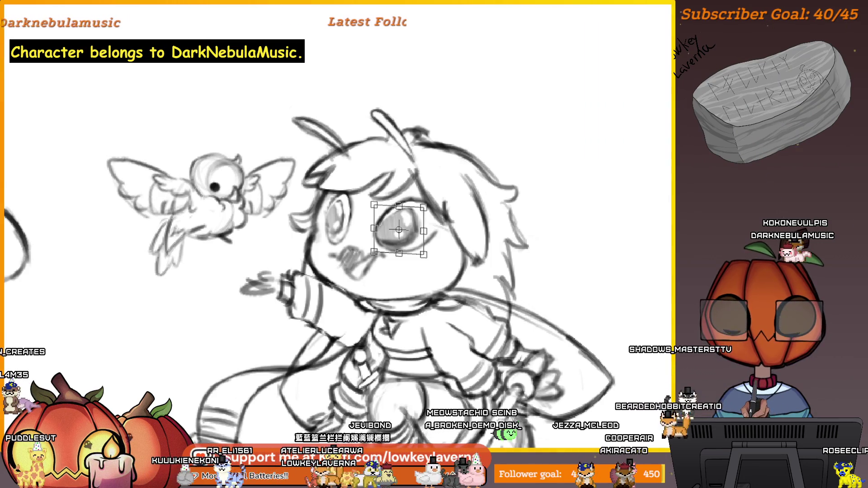
pyautogui.press('Return')
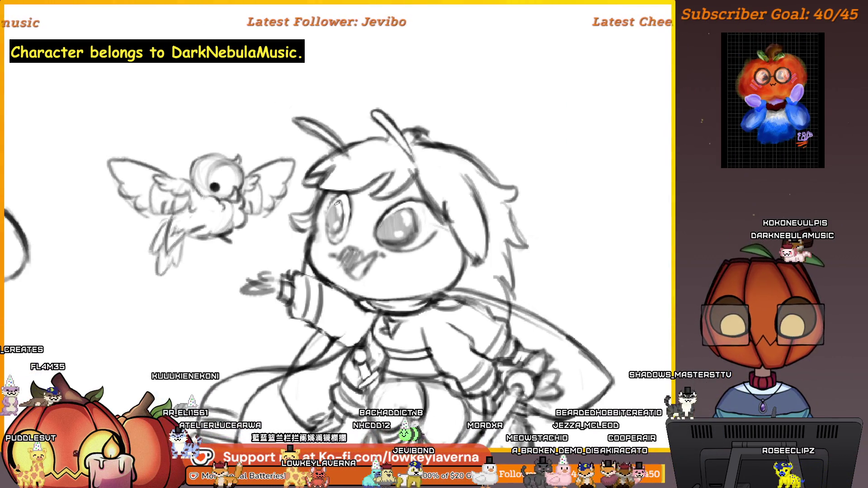
# - Mirror the view, pick black, and clear the pupil inside an ellipse around the second eye
pyautogui.hotkey('ctrl', '-')
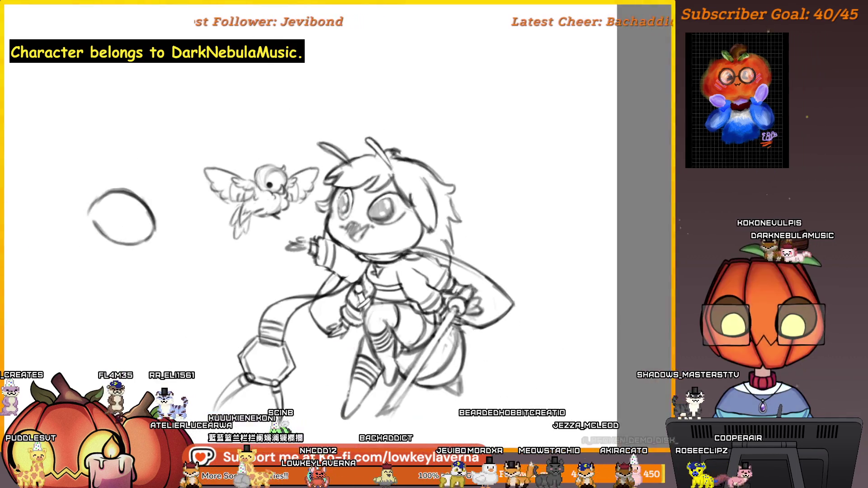
pyautogui.press('m')
pyautogui.moveTo(133, 178)
pyautogui.mouseDown()
pyautogui.moveTo(443, 178)
pyautogui.moveTo(473, 193)
pyautogui.mouseUp()
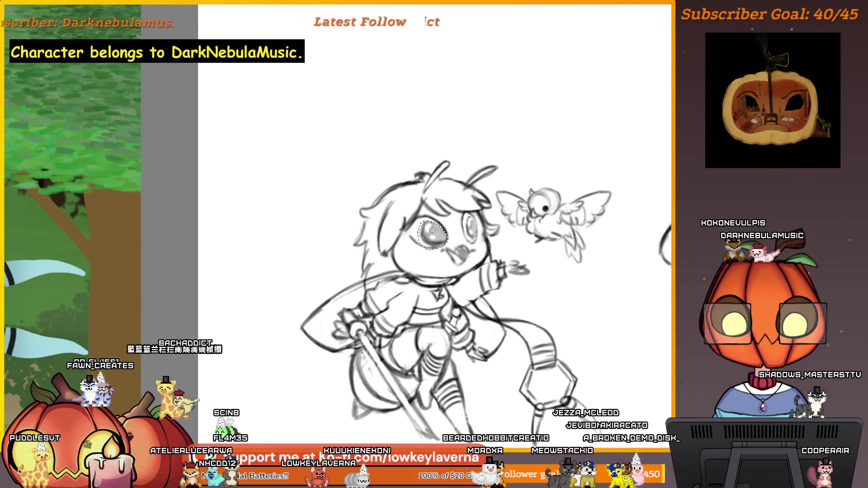
pyautogui.keyDown('ctrl'); pyautogui.click(453, 193); pyautogui.keyUp('ctrl')
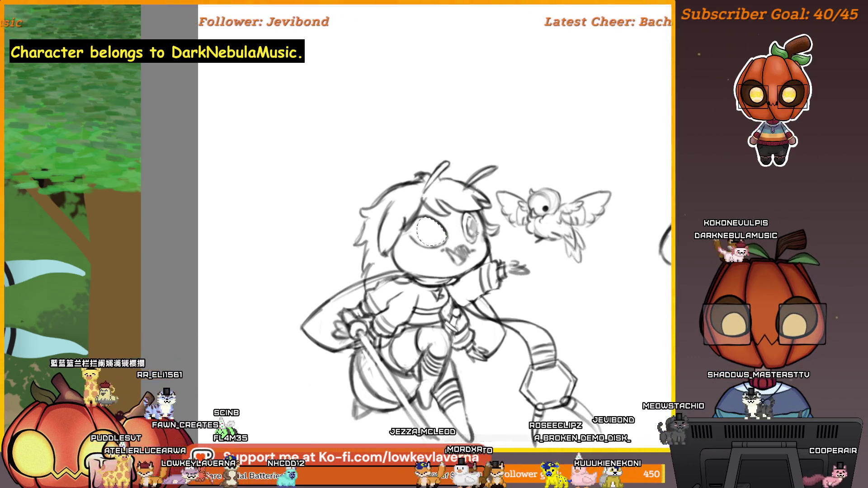
pyautogui.scroll(3, 492, 208)
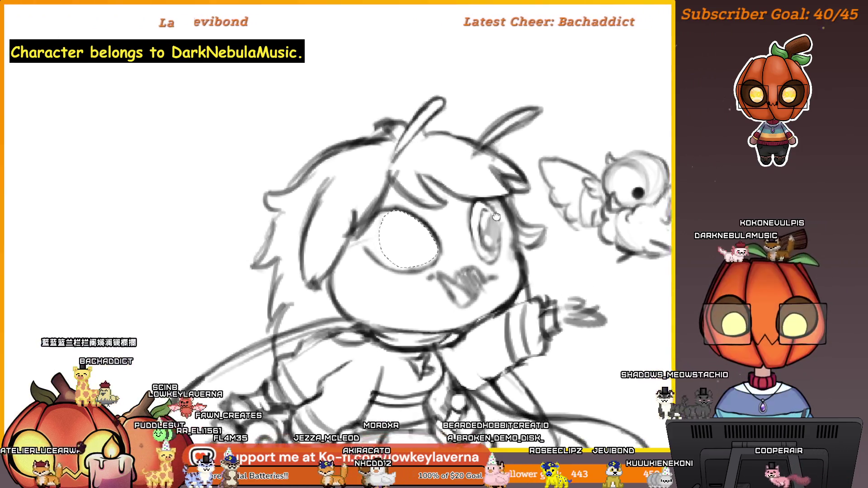
pyautogui.moveTo(472, 198); pyautogui.dragTo(499, 256)
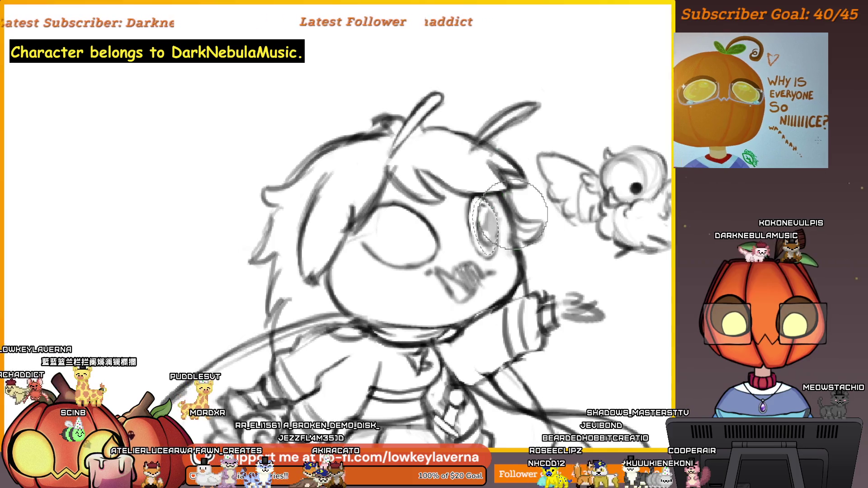
pyautogui.hotkey('ctrl', 'd')
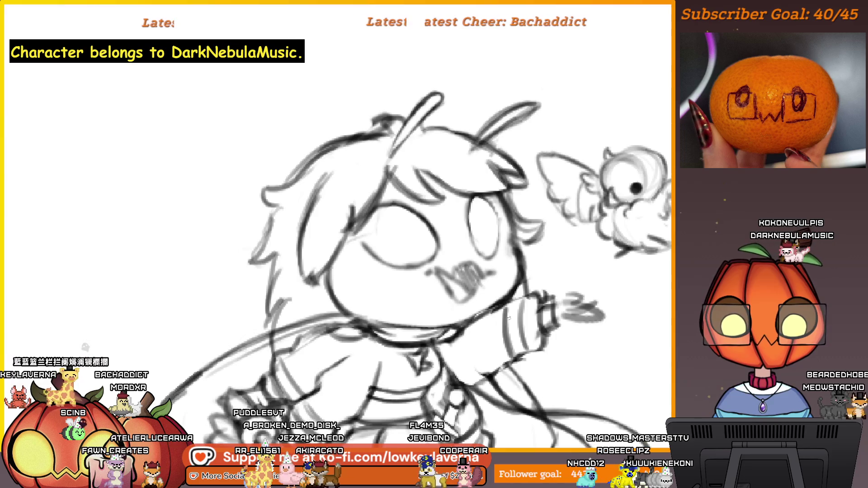
# - Zoom in closely on the face and ink a darker arc over the eye outline
pyautogui.moveTo(527, 244); pyautogui.dragTo(509, 285)
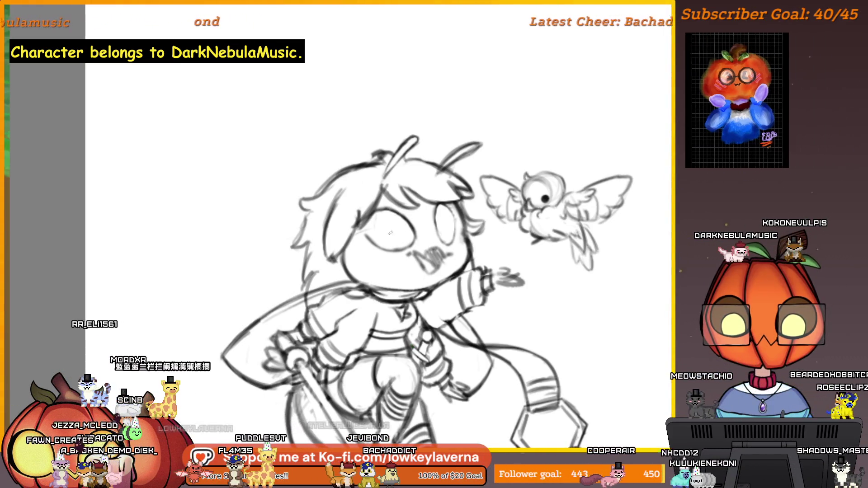
pyautogui.moveTo(397, 214); pyautogui.dragTo(454, 206)
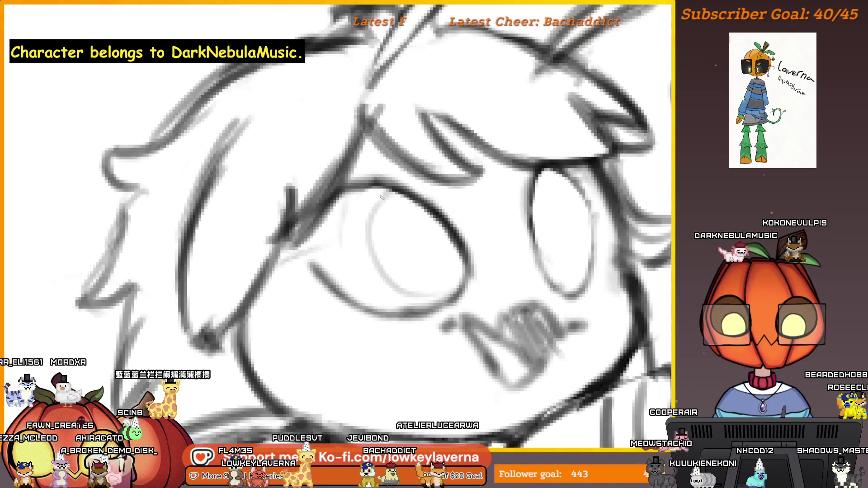
pyautogui.moveTo(391, 198); pyautogui.dragTo(394, 293)
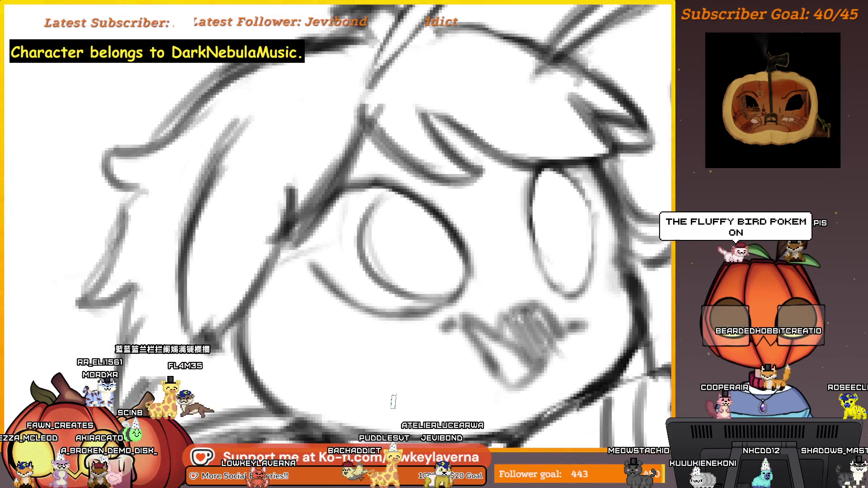
pyautogui.scroll(-5, 394, 401)
pyautogui.scroll(6, 558, 285)
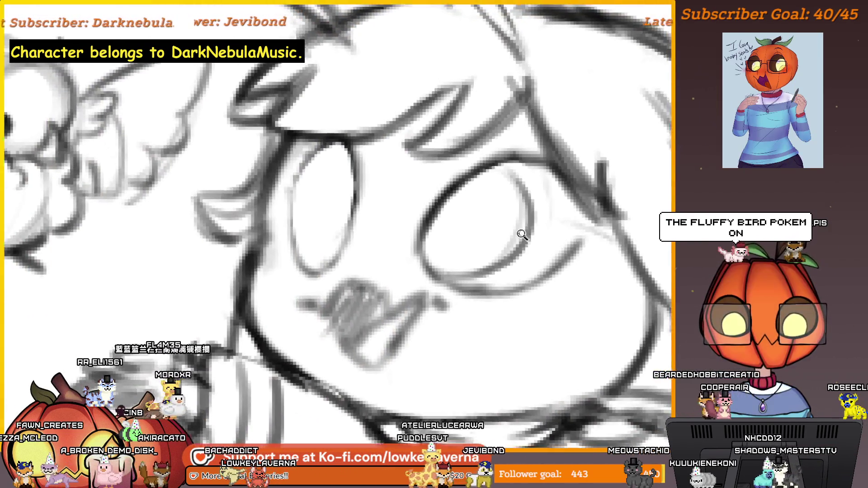
pyautogui.scroll(-5, 522, 234)
pyautogui.scroll(6, 562, 140)
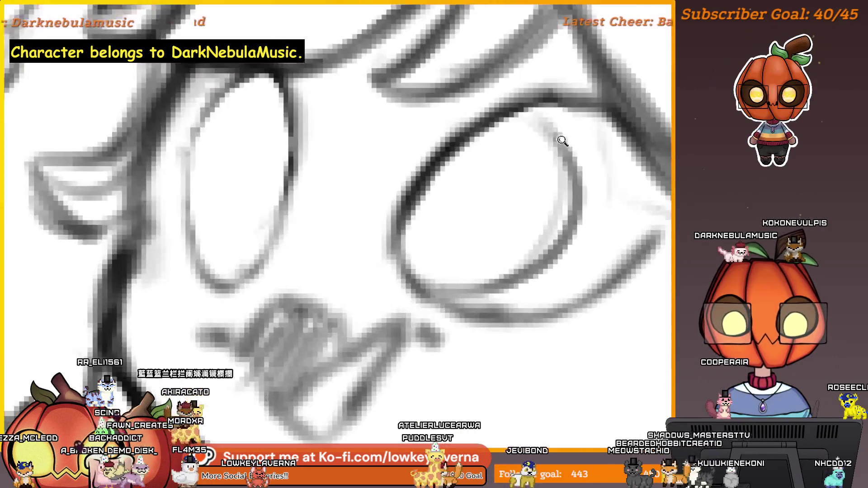
pyautogui.scroll(-2, 552, 194)
pyautogui.scroll(-5, 429, 306)
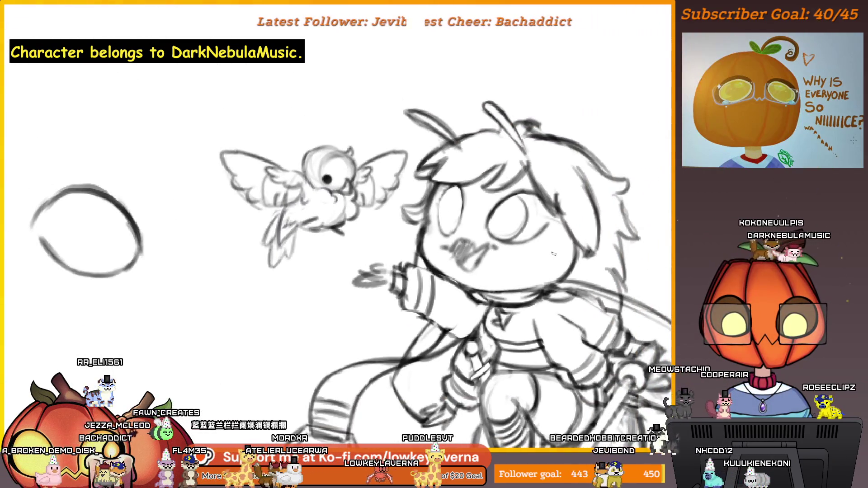
pyautogui.scroll(8, 524, 226)
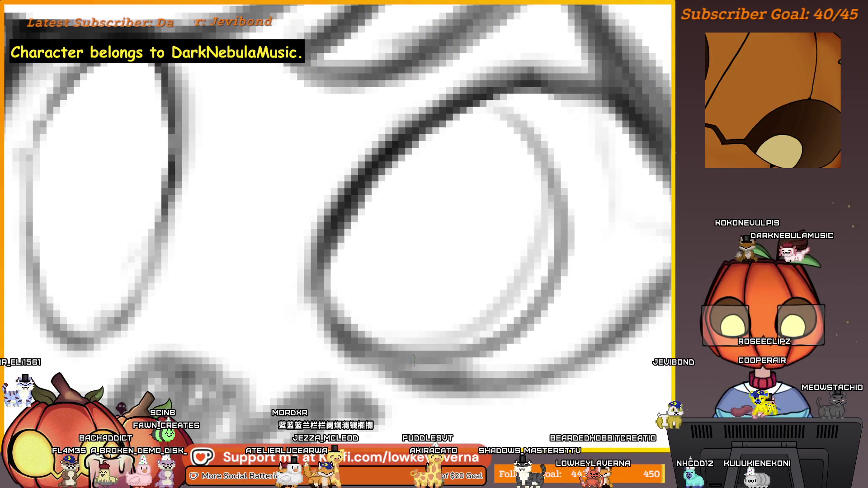
pyautogui.scroll(-8, 481, 208)
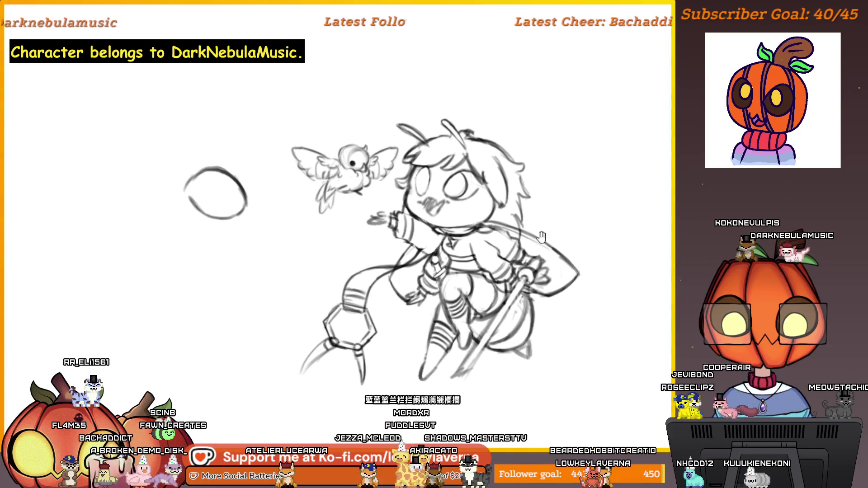
pyautogui.scroll(5, 460, 219)
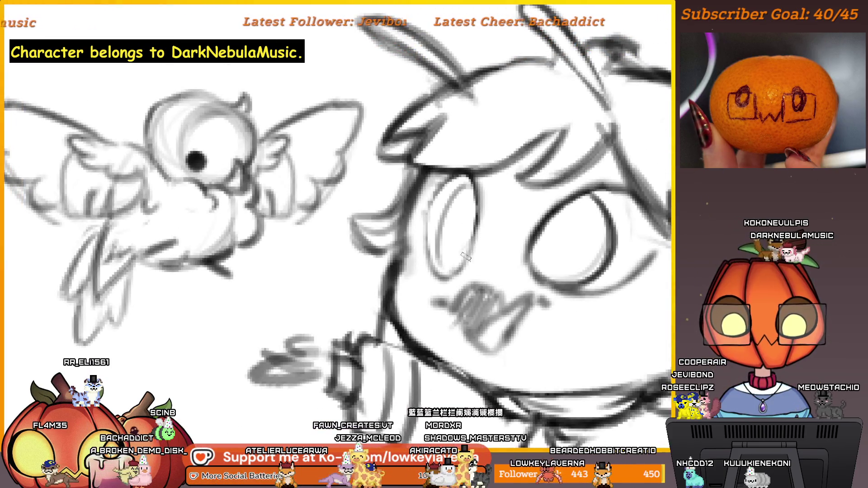
pyautogui.scroll(-5, 460, 219)
# - Check the face up close, then zoom back out to the whole drawing
pyautogui.moveTo(496, 138); pyautogui.dragTo(466, 121)
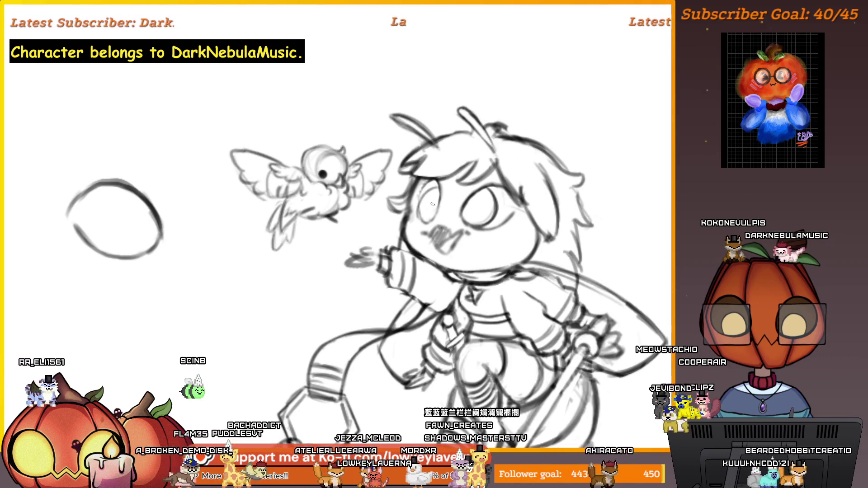
pyautogui.scroll(-1, 448, 159)
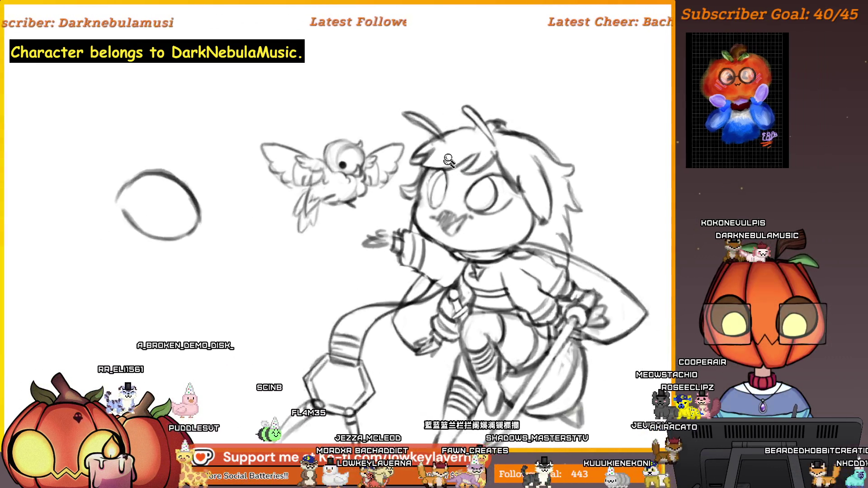
pyautogui.scroll(2, 447, 159)
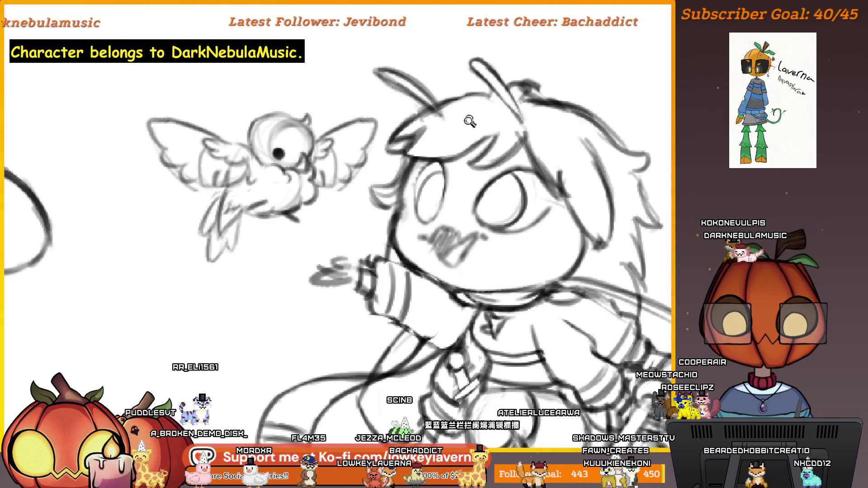
pyautogui.hotkey('ctrl', '-')
pyautogui.hotkey('ctrl', '+')
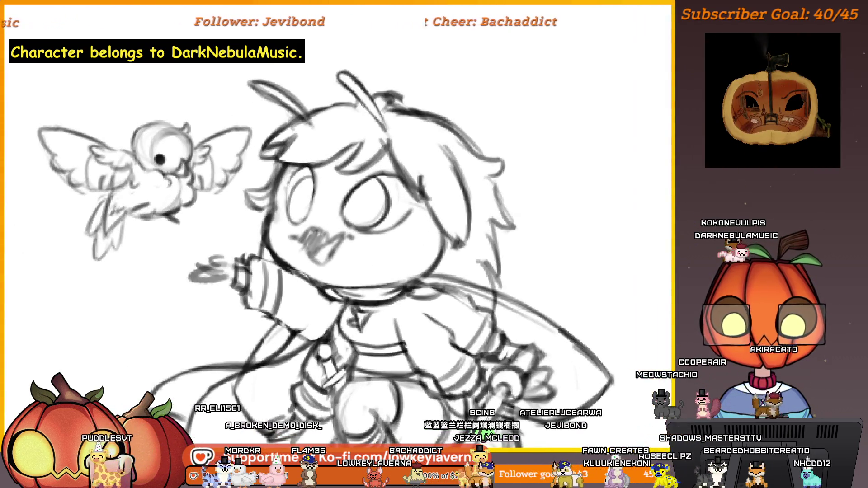
pyautogui.moveTo(296, 183); pyautogui.dragTo(343, 203)
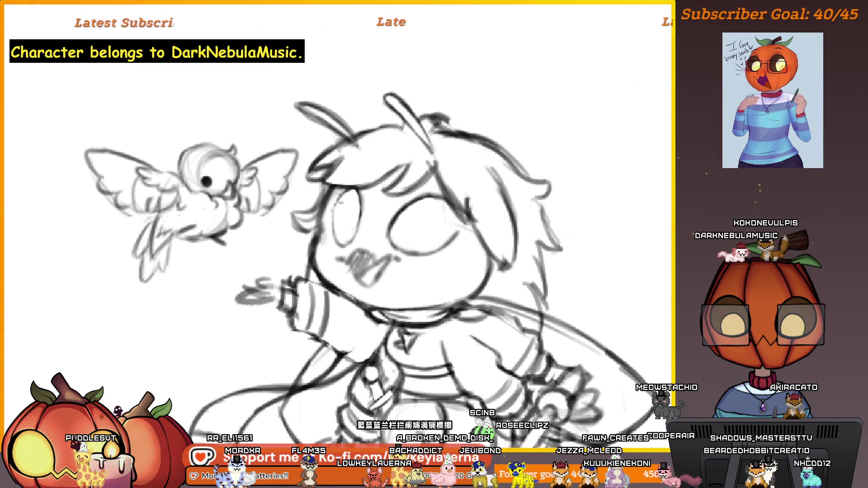
pyautogui.hotkey('ctrl', '-')
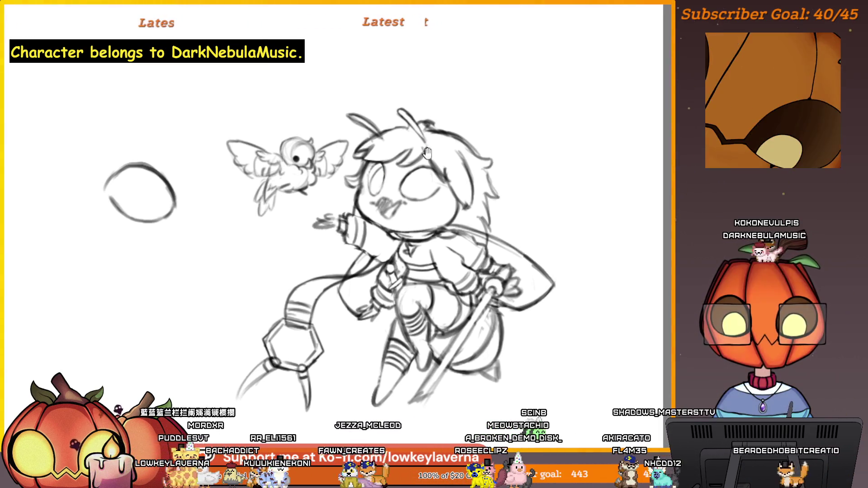
pyautogui.hotkey('ctrl', '+')
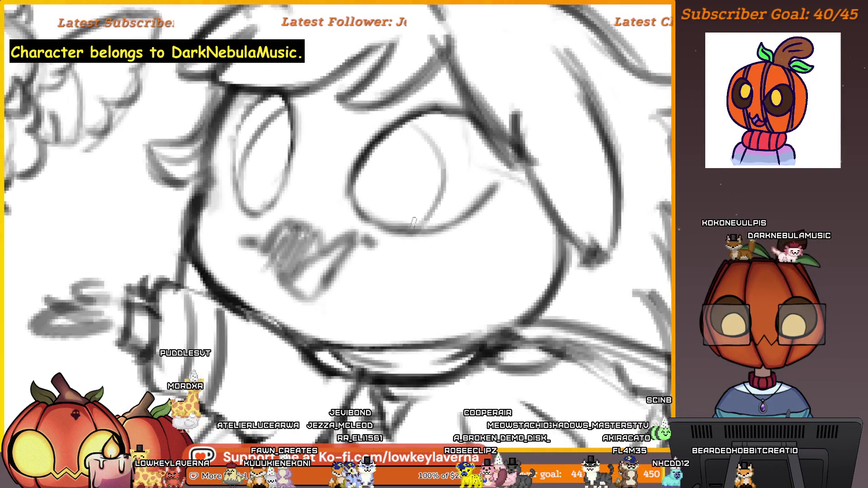
pyautogui.hotkey('ctrl', '0')
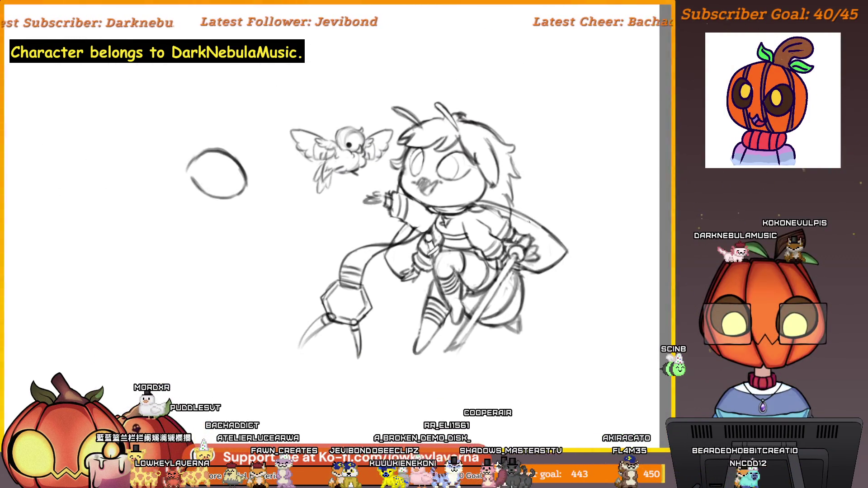
# - Flip the view, zoom to the face and hatch dark pupils into the left and right eyes
pyautogui.press('m')
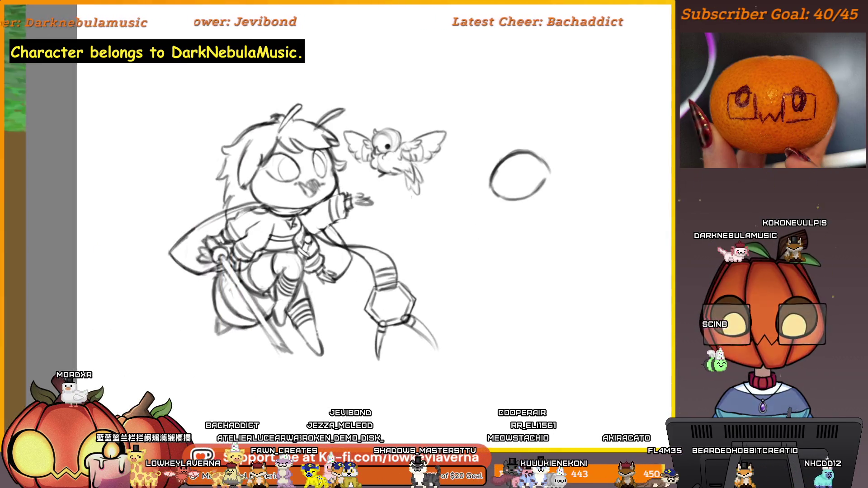
pyautogui.hotkey('ctrl', '+')
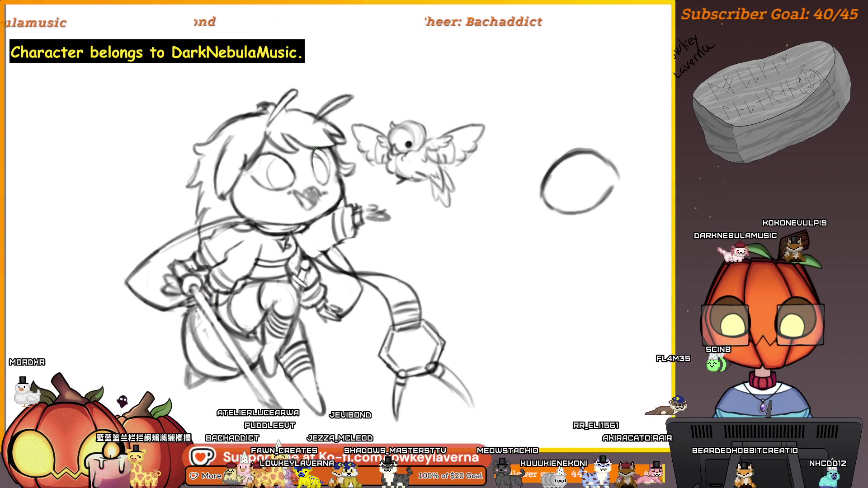
pyautogui.scroll(2, 315, 149)
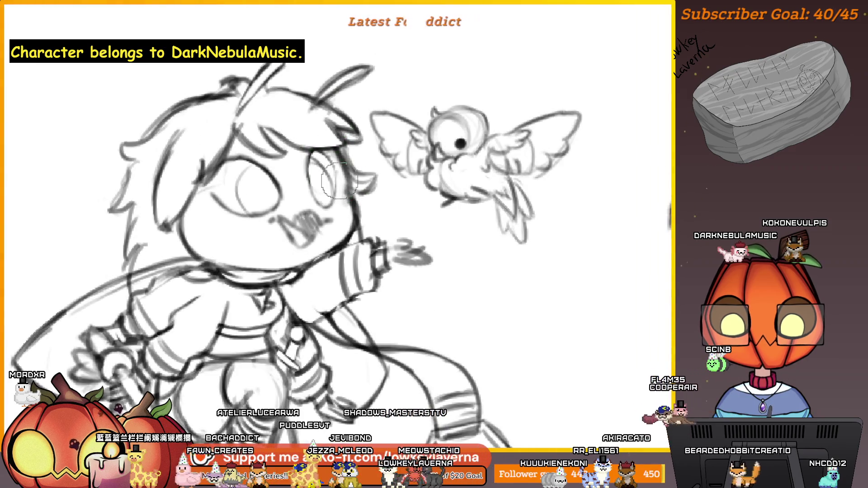
pyautogui.scroll(-2, 339, 180)
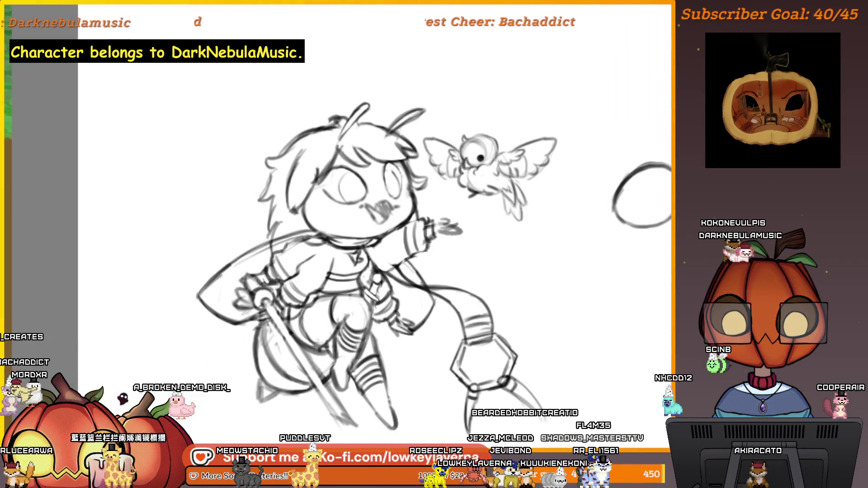
pyautogui.scroll(1, 401, 173)
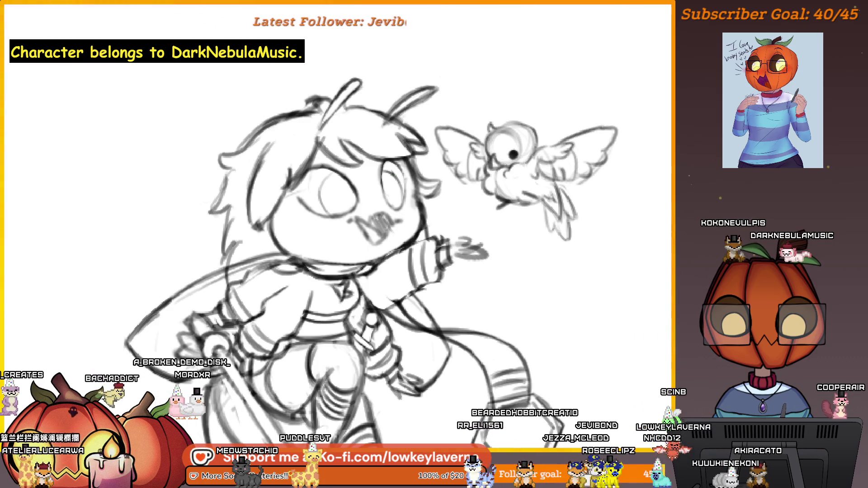
pyautogui.moveTo(335, 235); pyautogui.dragTo(352, 252)
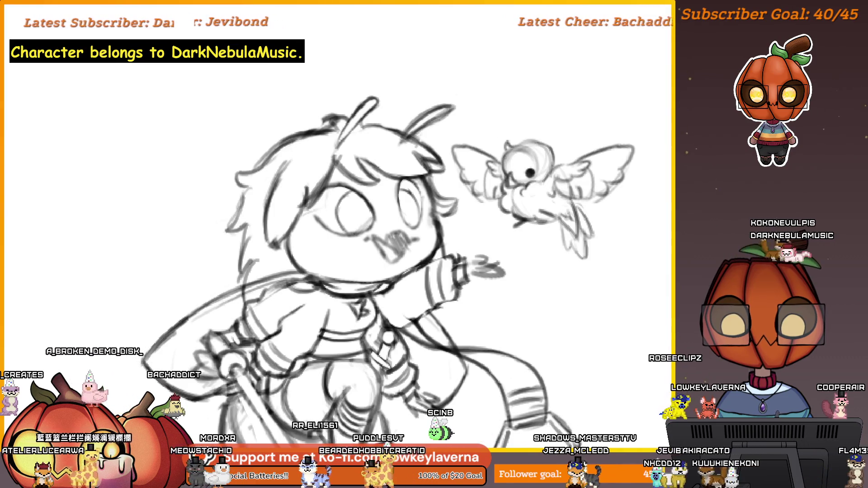
pyautogui.moveTo(359, 199); pyautogui.dragTo(342, 224)
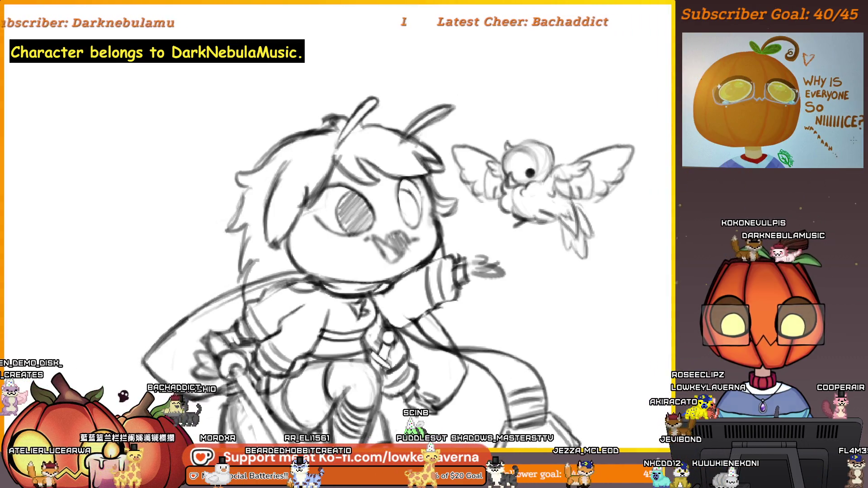
pyautogui.moveTo(417, 206)
pyautogui.mouseDown()
pyautogui.moveTo(409, 222)
pyautogui.moveTo(348, 226)
pyautogui.mouseUp()
pyautogui.moveTo(416, 201); pyautogui.dragTo(413, 217)
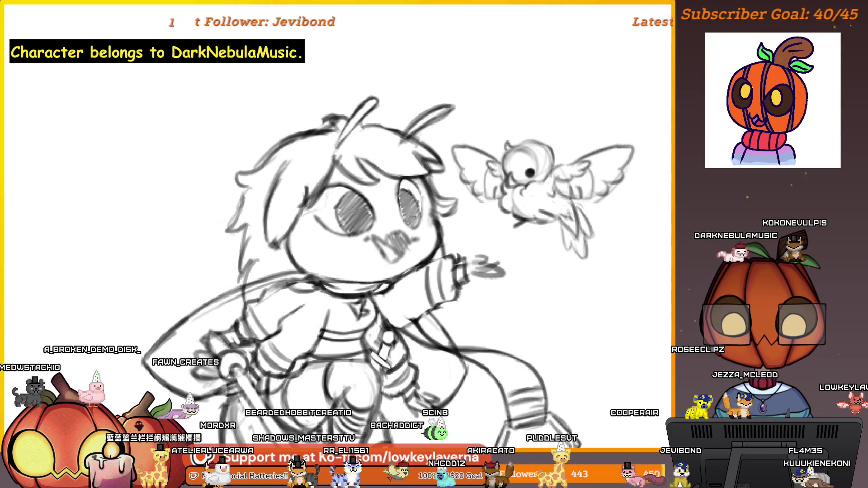
pyautogui.hotkey('ctrl', '-')
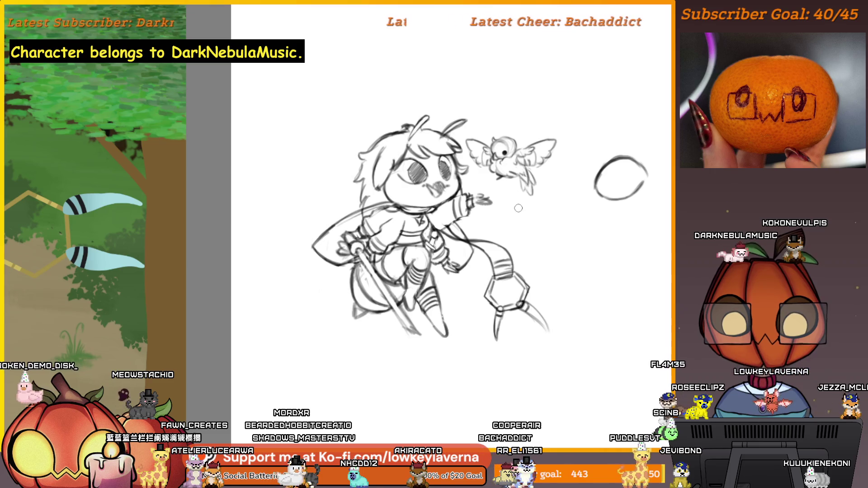
# - Frame the page, pick black, and drag a Ctrl+T corner handle to enlarge the sketch
pyautogui.hotkey('ctrl', '-')
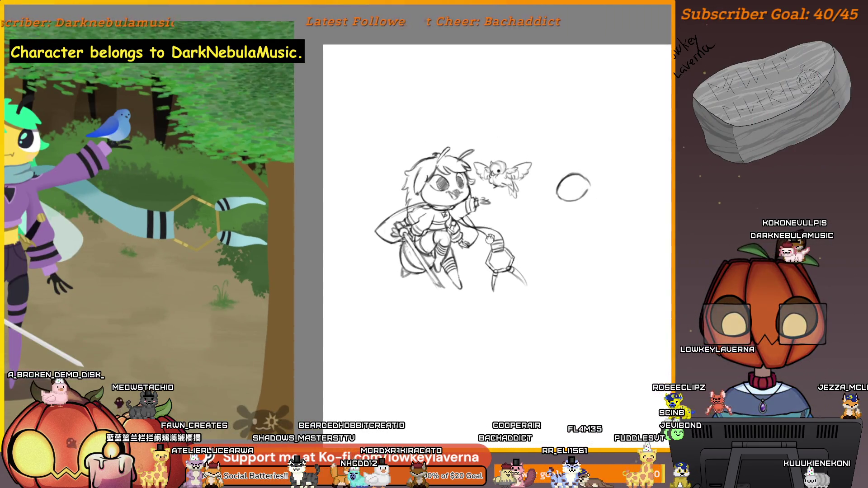
pyautogui.moveTo(492, 220); pyautogui.dragTo(490, 238)
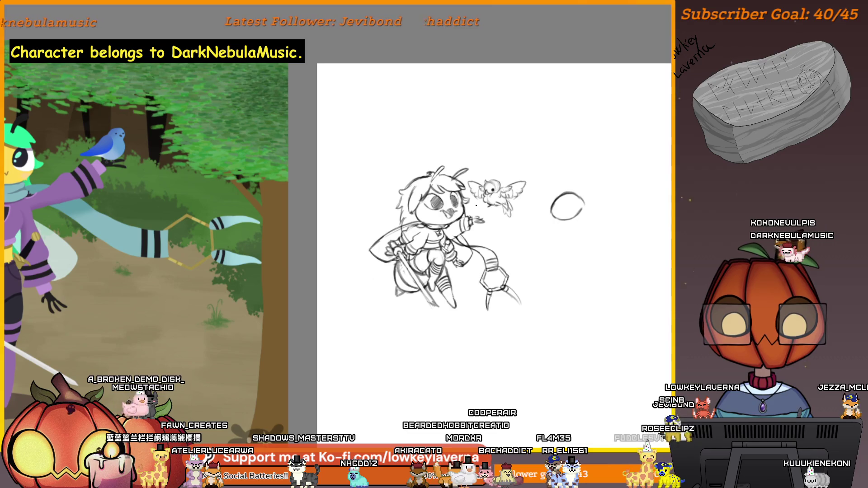
pyautogui.click(452, 223)
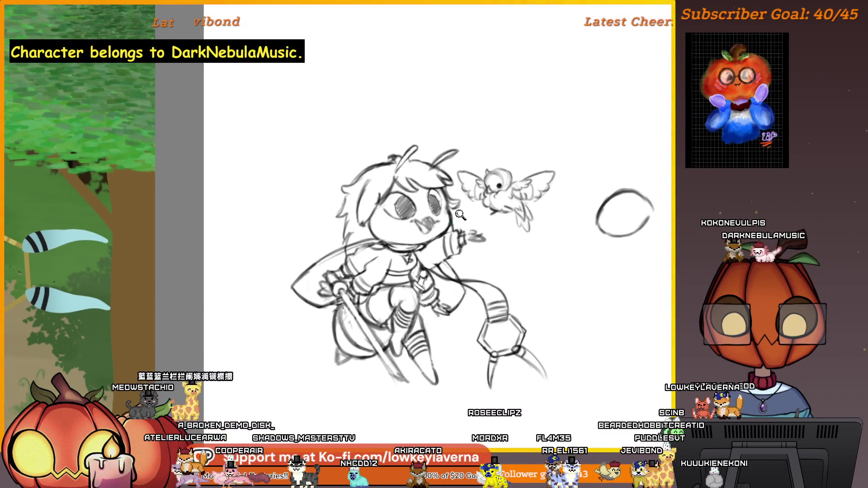
pyautogui.hotkey('ctrl', '-')
pyautogui.hotkey('ctrl', '-')
pyautogui.scroll(1, 452, 226)
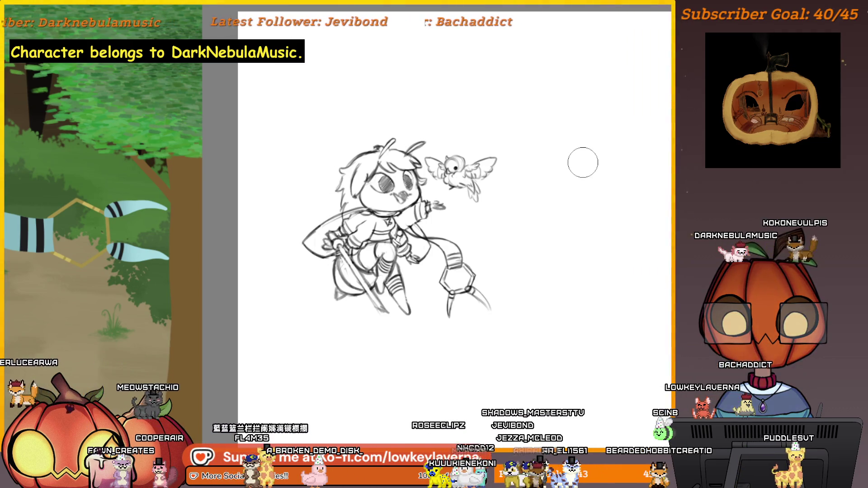
pyautogui.moveTo(472, 331); pyautogui.dragTo(493, 312)
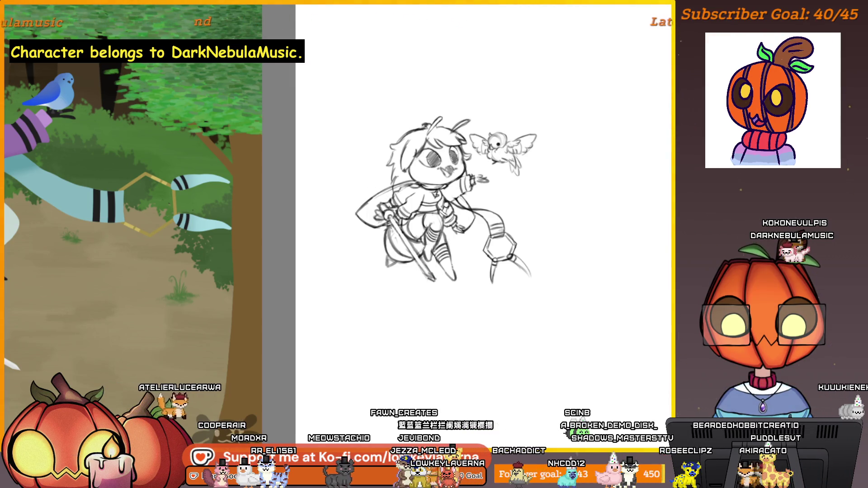
pyautogui.moveTo(565, 291)
pyautogui.mouseDown()
pyautogui.moveTo(548, 331)
pyautogui.moveTo(529, 304)
pyautogui.moveTo(544, 310)
pyautogui.mouseUp()
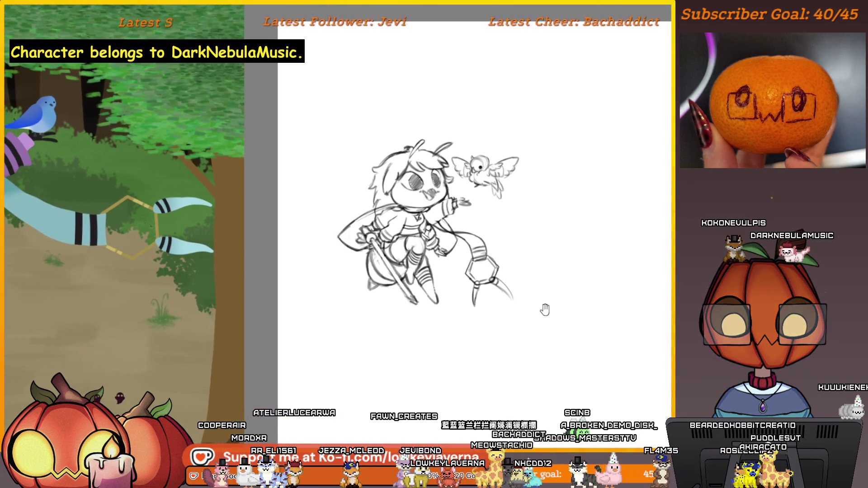
pyautogui.moveTo(509, 235)
pyautogui.mouseDown()
pyautogui.moveTo(487, 314)
pyautogui.moveTo(477, 301)
pyautogui.mouseUp()
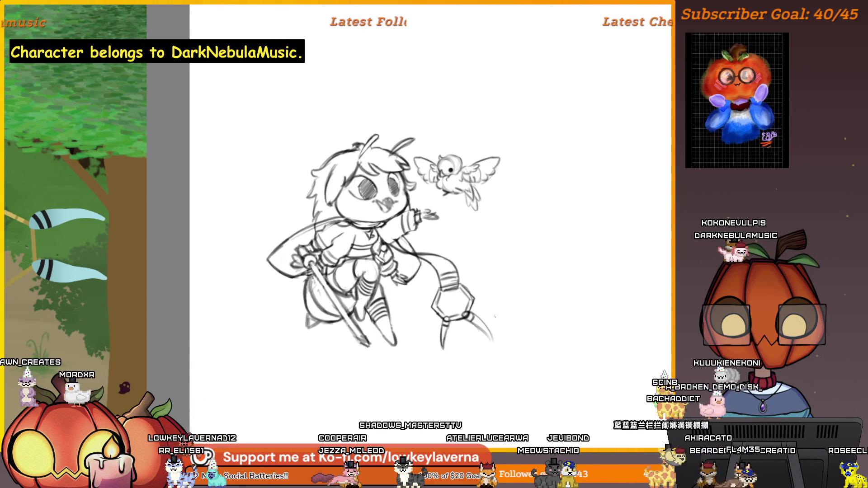
pyautogui.keyDown('alt'); pyautogui.click(502, 315); pyautogui.keyUp('alt')
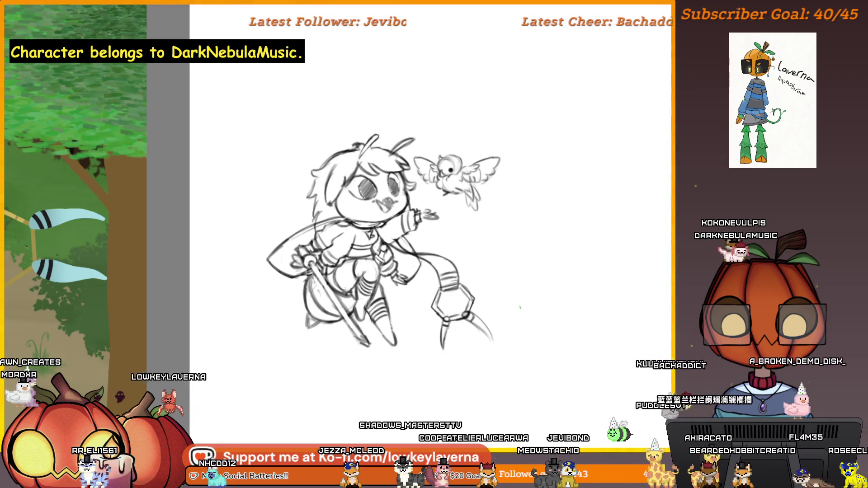
pyautogui.hotkey('ctrl', 't')
pyautogui.moveTo(498, 341); pyautogui.dragTo(527, 397)
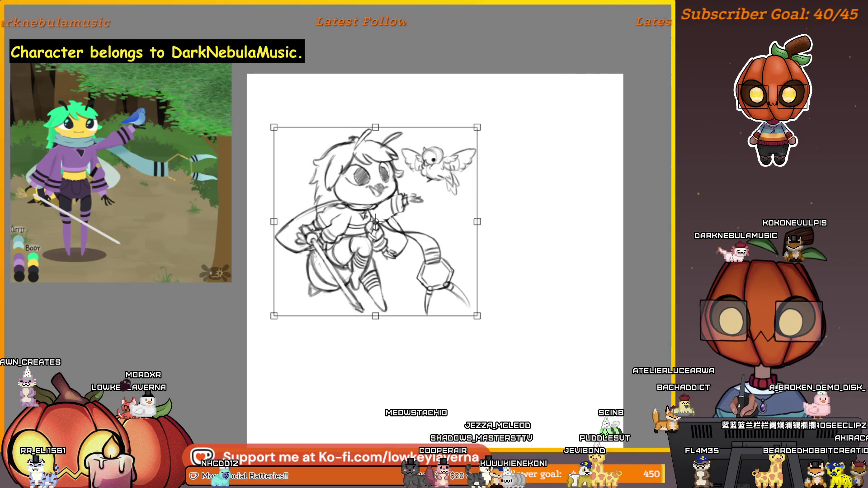
# - Commit the enlargement and crop the canvas to a roughly square box around the sketch
pyautogui.press('Return')
pyautogui.press('c')
pyautogui.moveTo(268, 100)
pyautogui.mouseDown()
pyautogui.moveTo(311, 229)
pyautogui.moveTo(520, 350)
pyautogui.moveTo(450, 288)
pyautogui.mouseUp()
pyautogui.moveTo(448, 194); pyautogui.dragTo(456, 194)
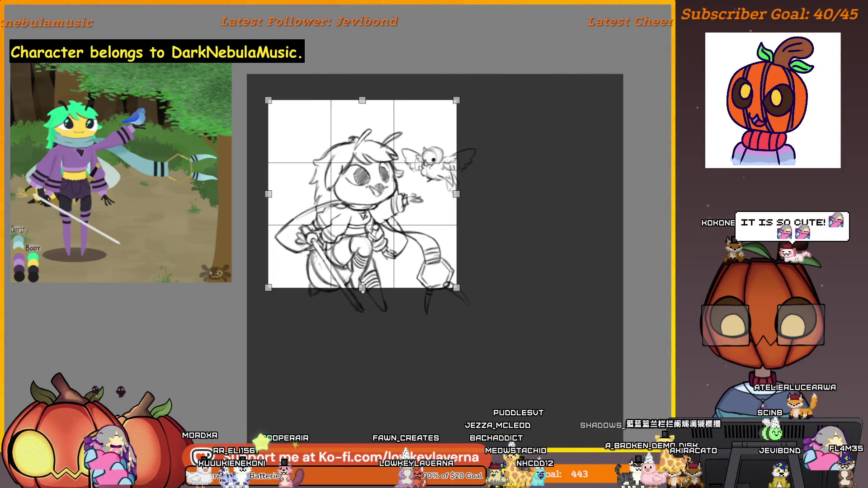
pyautogui.moveTo(456, 194); pyautogui.dragTo(456, 194)
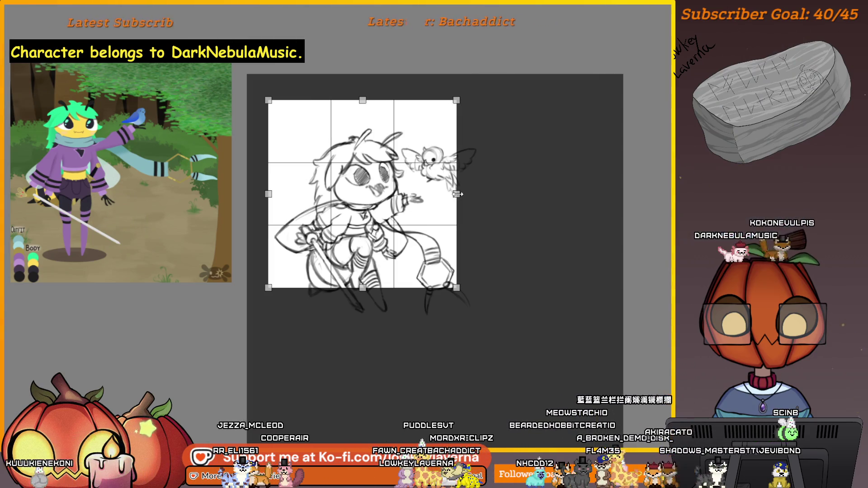
pyautogui.moveTo(418, 237); pyautogui.dragTo(404, 228)
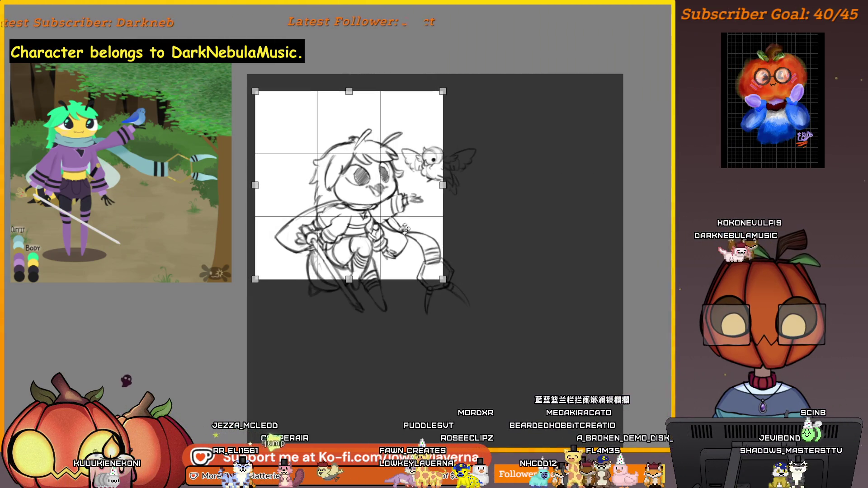
pyautogui.press('Return')
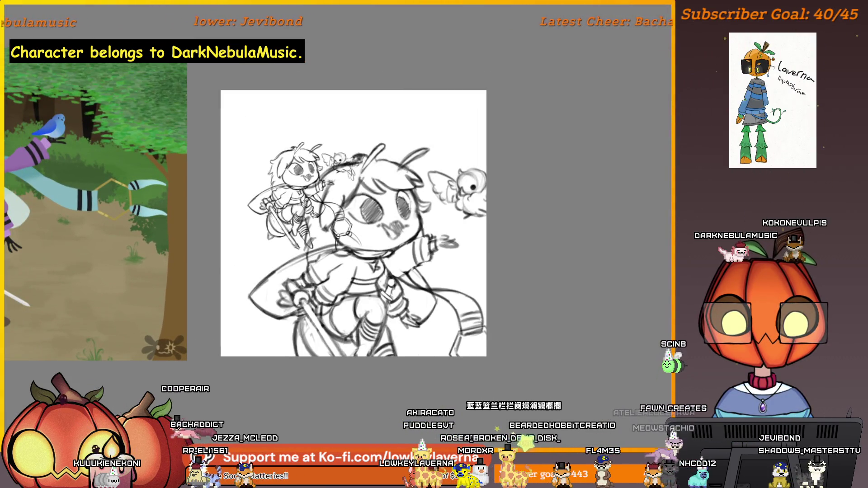
# - Remove the oversized copy from the canvas menu and scale the small chibi up to fill the page
pyautogui.rightClick(654, 326)
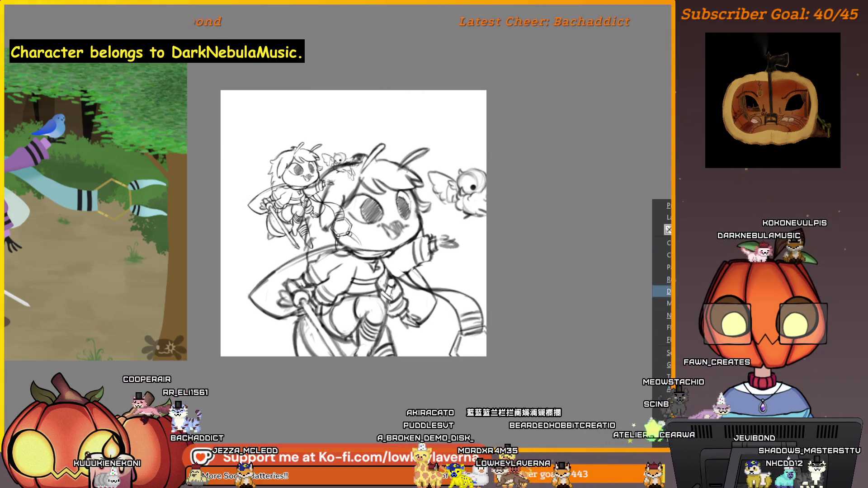
pyautogui.click(668, 291)
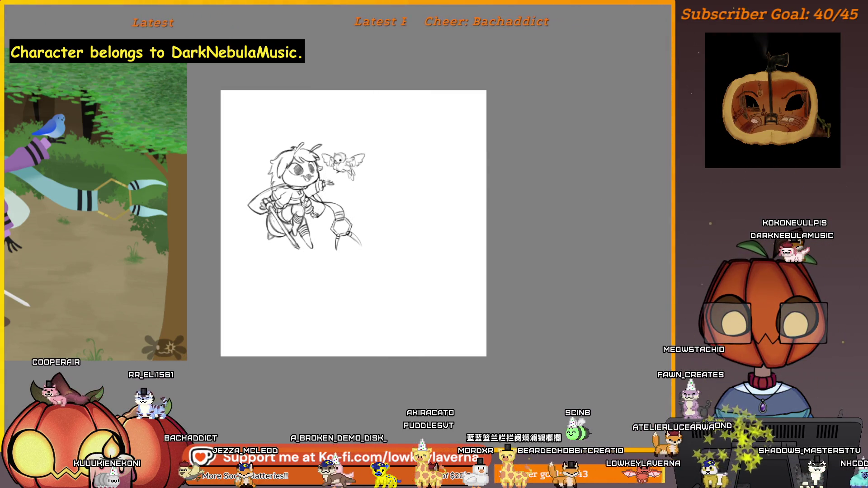
pyautogui.hotkey('ctrl', 't')
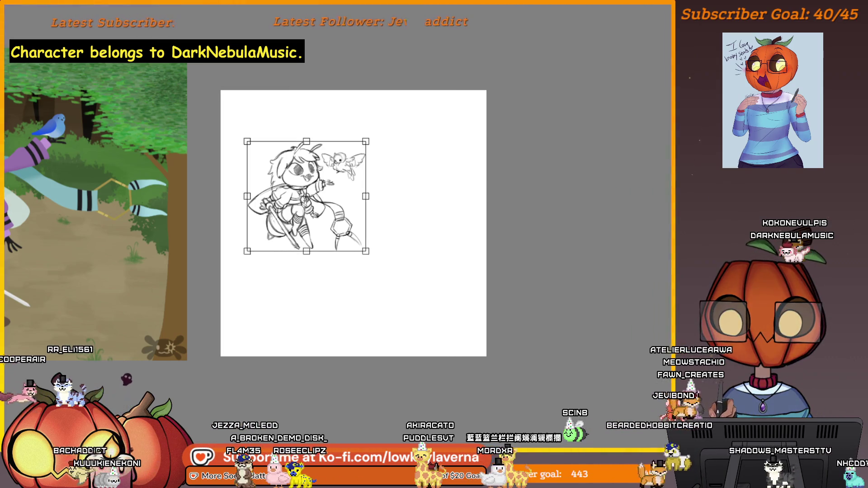
pyautogui.moveTo(366, 253)
pyautogui.mouseDown()
pyautogui.moveTo(448, 334)
pyautogui.moveTo(474, 340)
pyautogui.mouseUp()
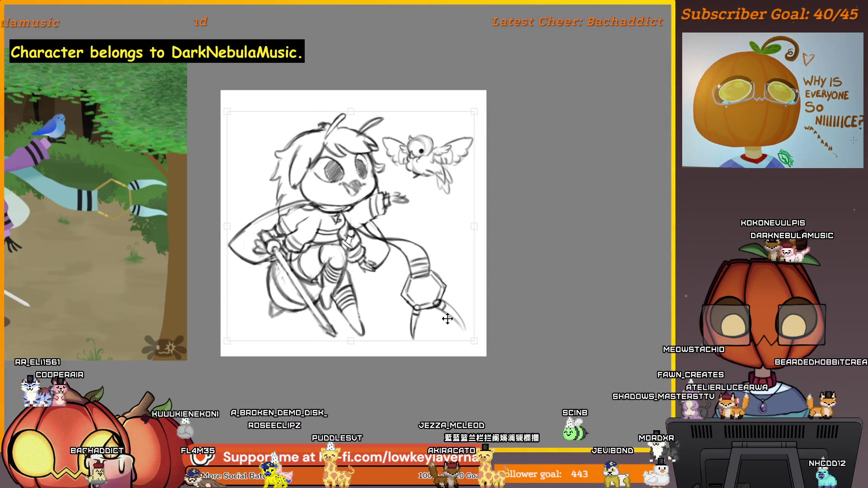
pyautogui.moveTo(453, 310); pyautogui.dragTo(452, 309)
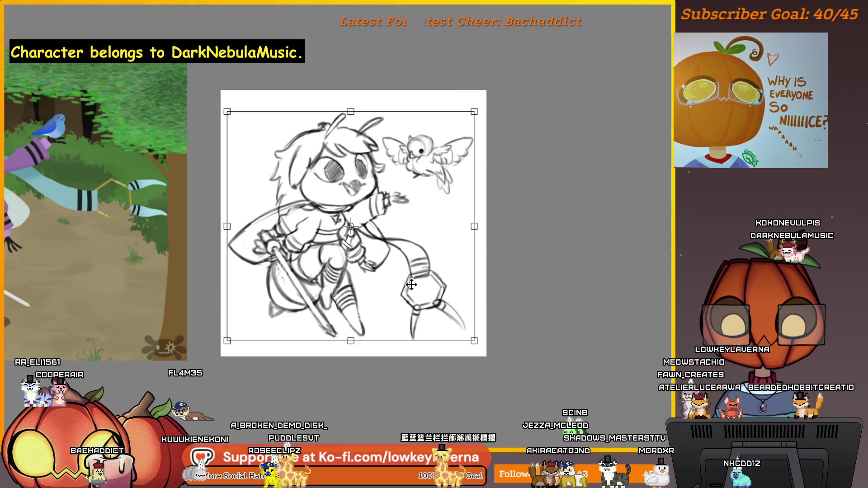
pyautogui.moveTo(413, 285); pyautogui.dragTo(415, 289)
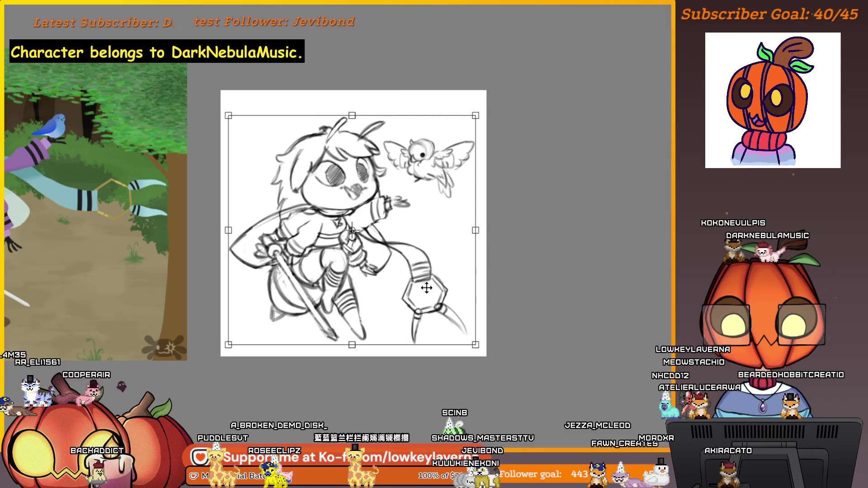
pyautogui.press('Return')
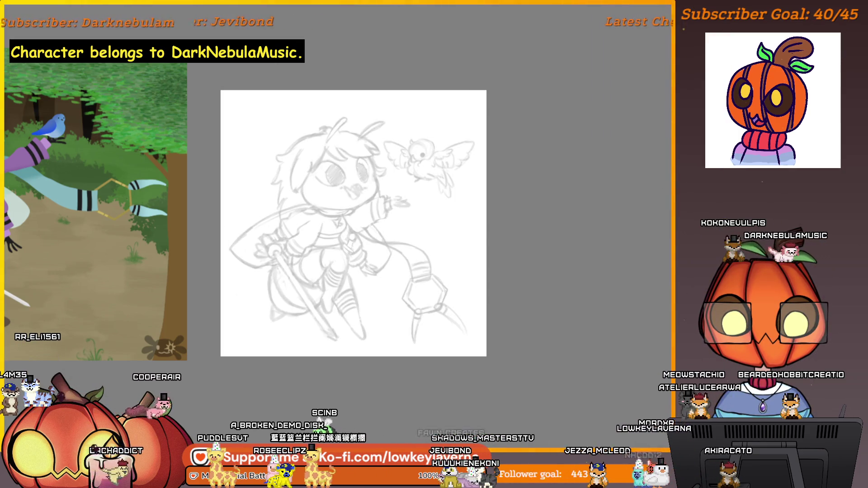
# - Undo to bring back the small thumbnail sketch and zoom in closer on it
pyautogui.hotkey('ctrl', 'z')
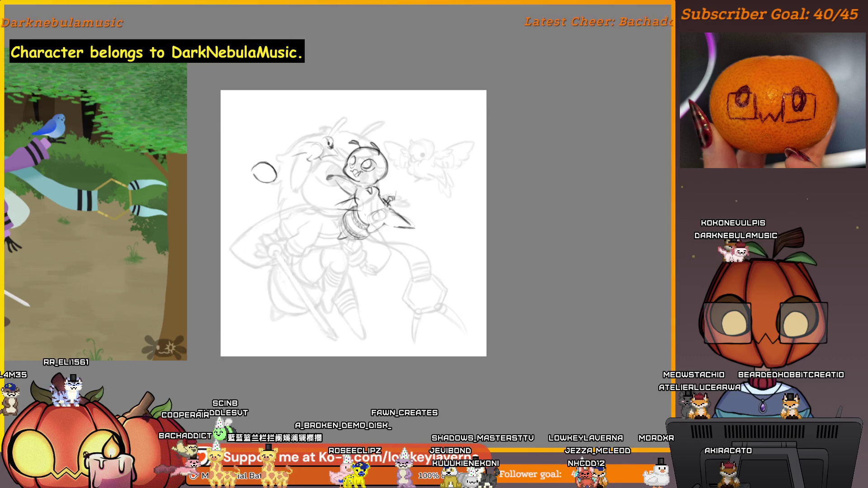
pyautogui.scroll(3, 450, 233)
pyautogui.moveTo(414, 205)
pyautogui.mouseDown()
pyautogui.moveTo(450, 232)
pyautogui.moveTo(469, 233)
pyautogui.mouseUp()
pyautogui.scroll(-3, 452, 233)
pyautogui.scroll(3, 456, 232)
pyautogui.scroll(-3, 464, 233)
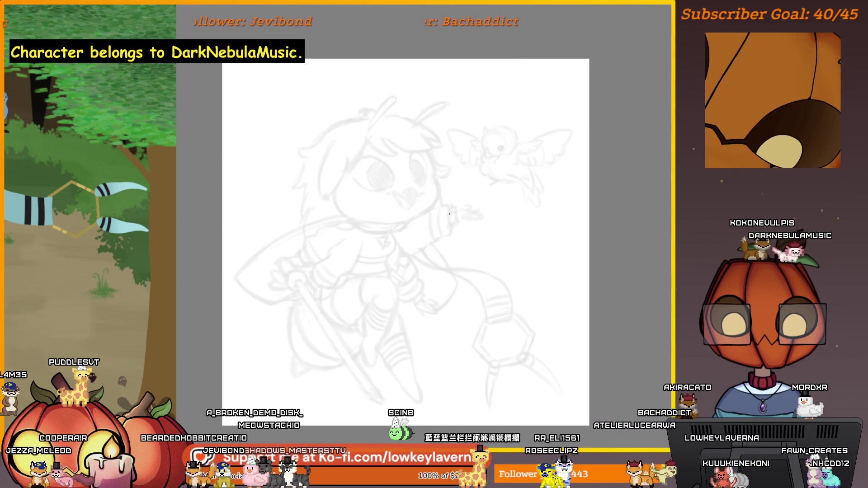
# - Try and undo a cheek stroke, hide the reference art, then magnify the face and collar
pyautogui.moveTo(437, 180); pyautogui.dragTo(426, 210)
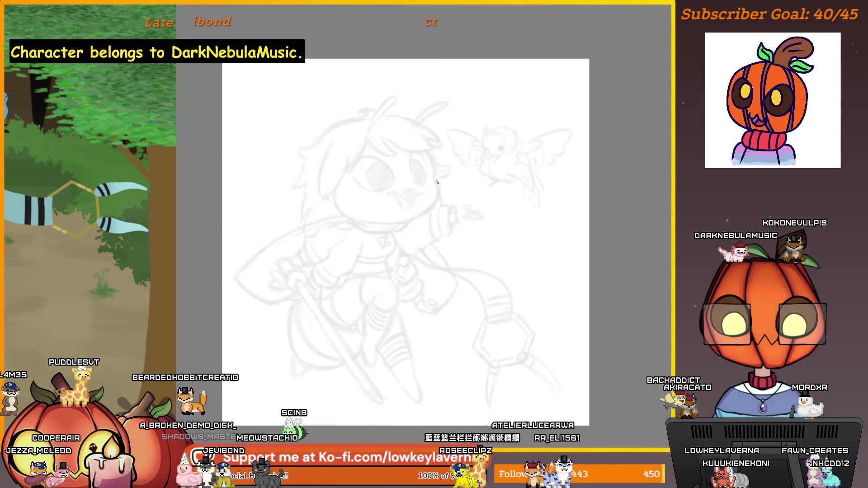
pyautogui.hotkey('ctrl', 'z')
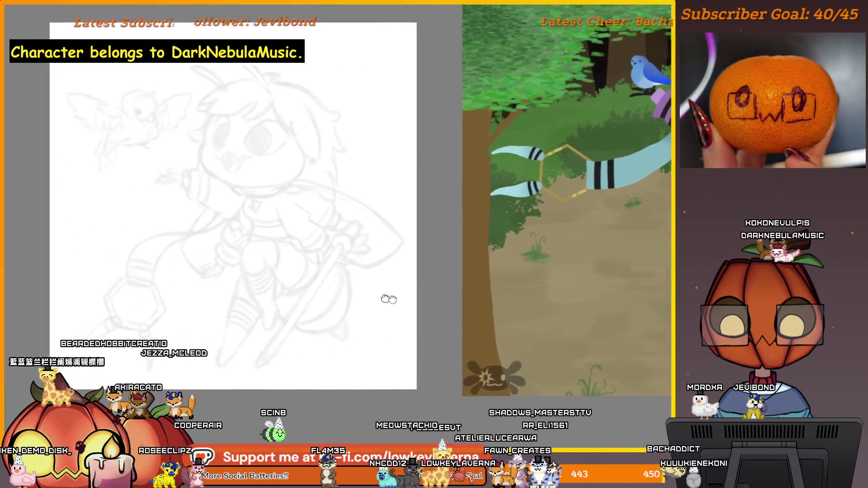
pyautogui.hotkey('ctrl', '0')
pyautogui.click(457, 244)
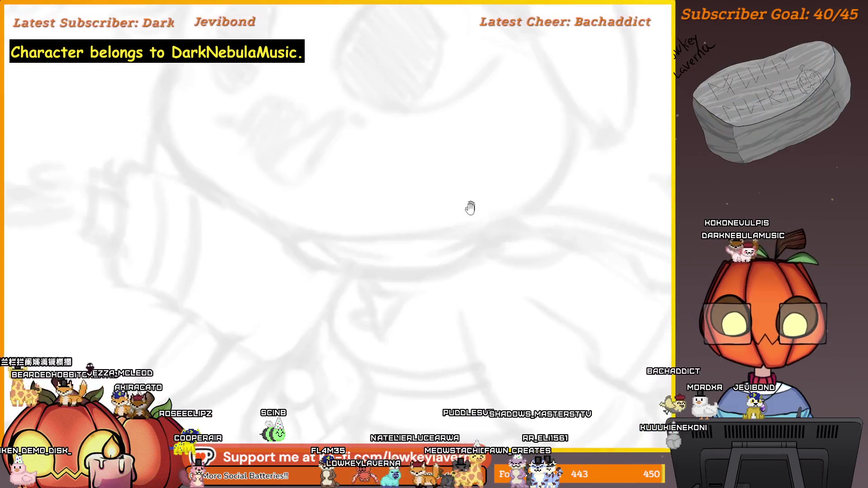
# - Ink the scarf's curved upper edge and darker lower stroke under the chin, redrawing the first try
pyautogui.click(469, 207)
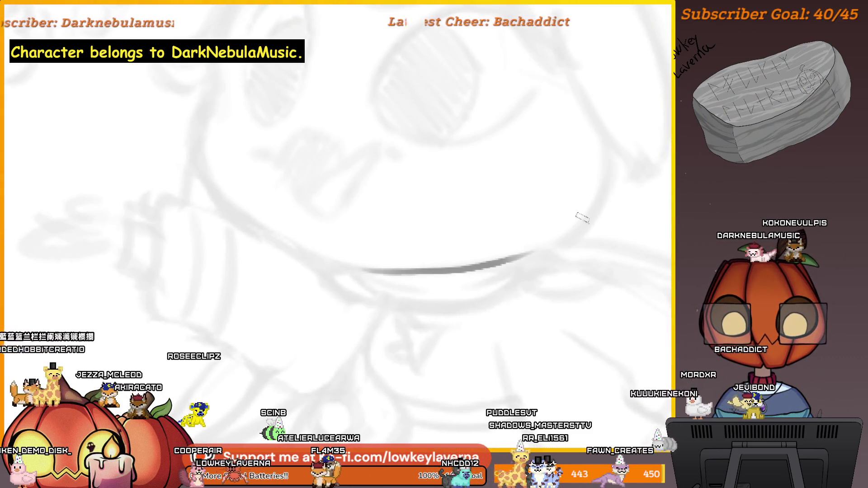
pyautogui.moveTo(348, 267); pyautogui.dragTo(504, 265)
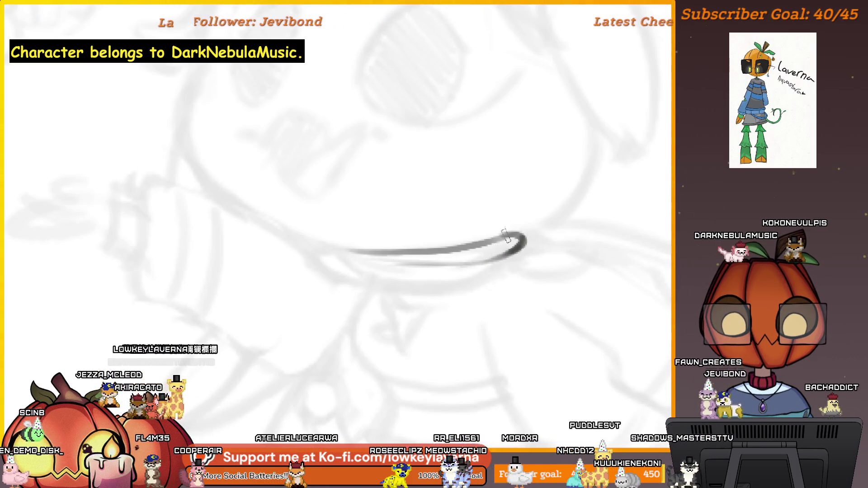
pyautogui.hotkey('ctrl', 'z')
pyautogui.moveTo(349, 258); pyautogui.dragTo(459, 274)
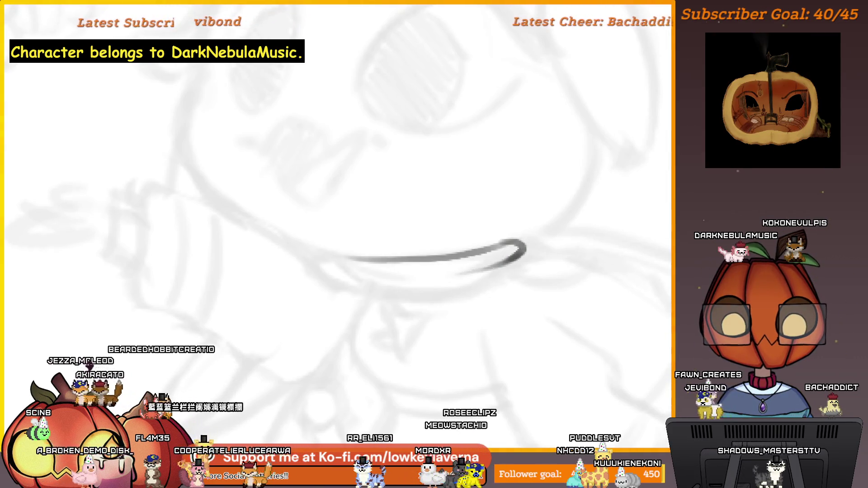
pyautogui.moveTo(511, 262); pyautogui.dragTo(430, 276)
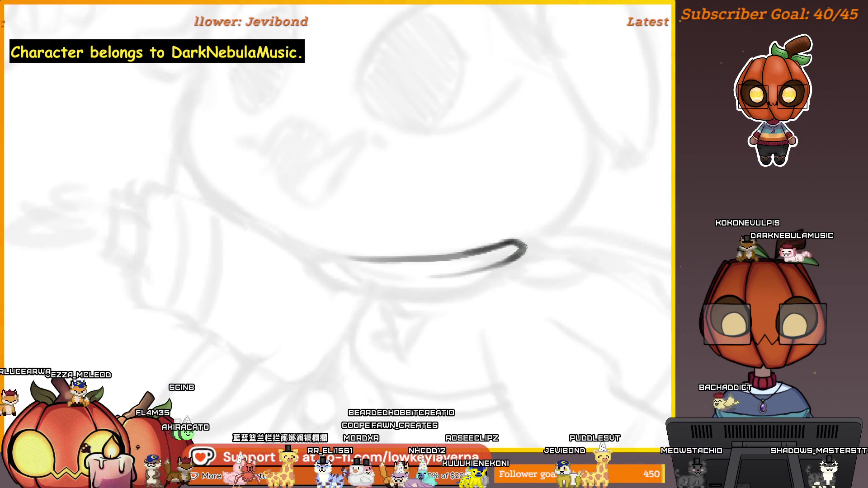
pyautogui.moveTo(636, 293)
pyautogui.mouseDown()
pyautogui.moveTo(252, 297)
pyautogui.moveTo(459, 263)
pyautogui.moveTo(523, 236)
pyautogui.moveTo(495, 232)
pyautogui.mouseUp()
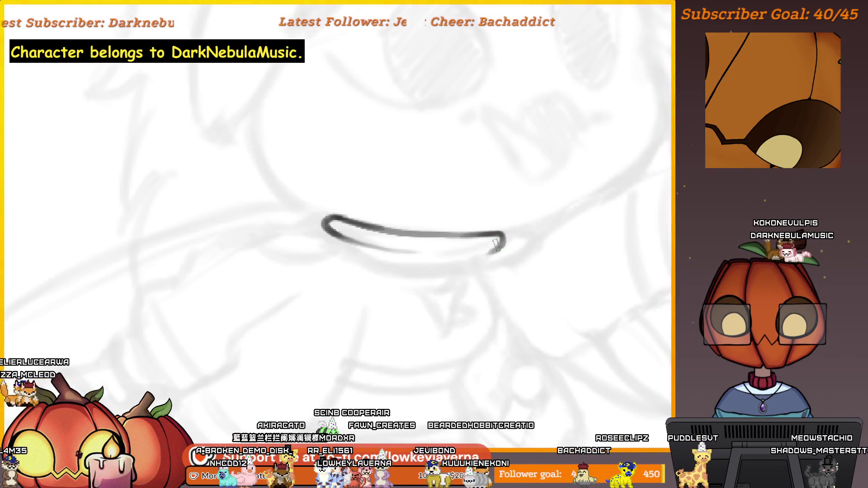
pyautogui.moveTo(445, 258); pyautogui.dragTo(498, 251)
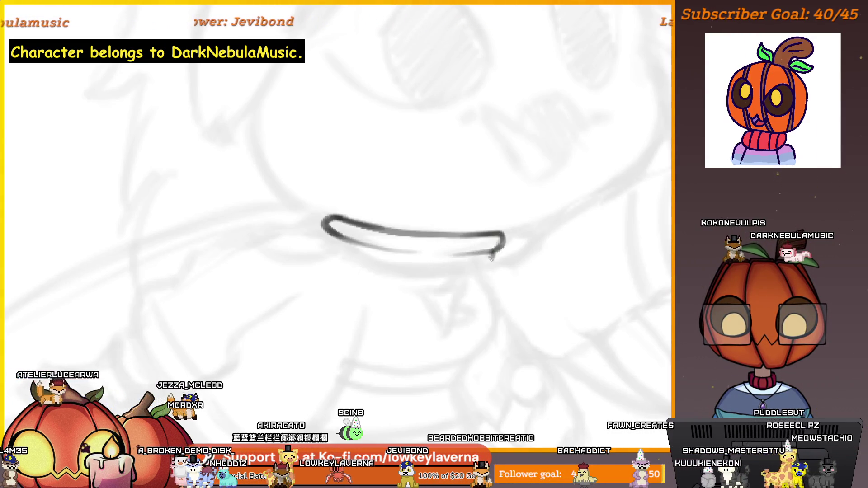
pyautogui.moveTo(491, 257); pyautogui.dragTo(461, 265)
# - Reframe on the scarf band and retrace its top edge as one clean line
pyautogui.scroll(-5, 461, 247)
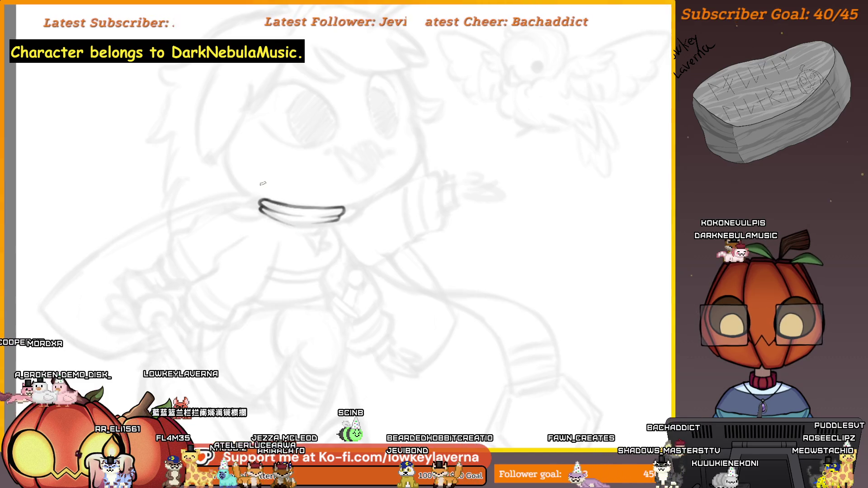
pyautogui.moveTo(338, 239); pyautogui.dragTo(462, 259)
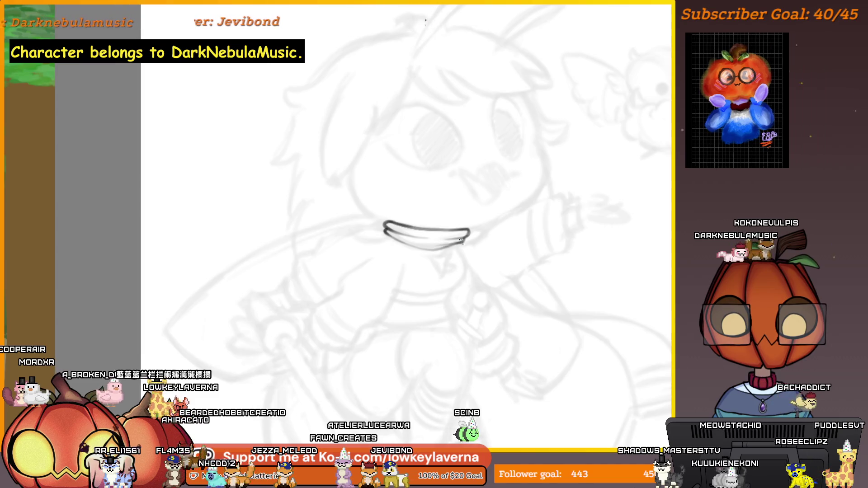
pyautogui.keyDown('alt'); pyautogui.click(467, 262); pyautogui.keyUp('alt')
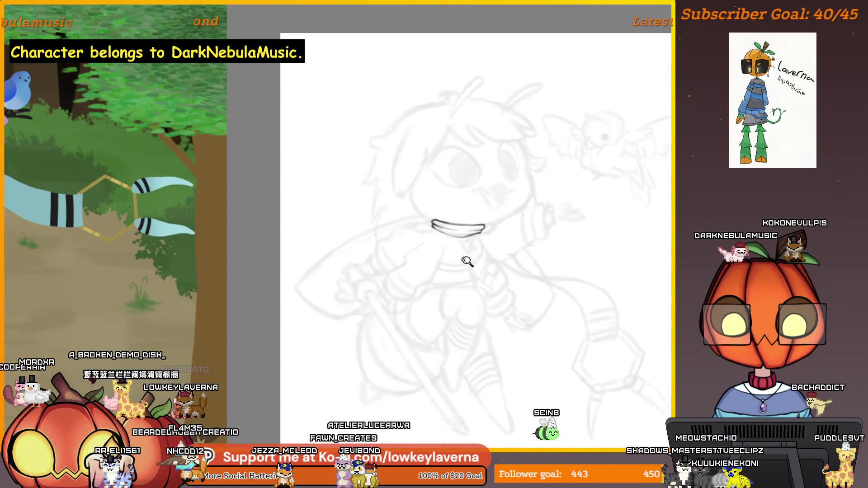
pyautogui.click(503, 281)
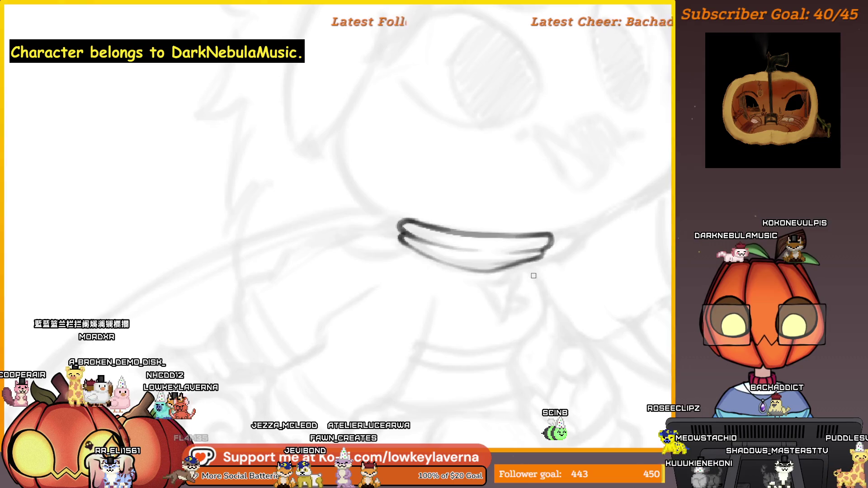
pyautogui.moveTo(522, 269); pyautogui.dragTo(522, 279)
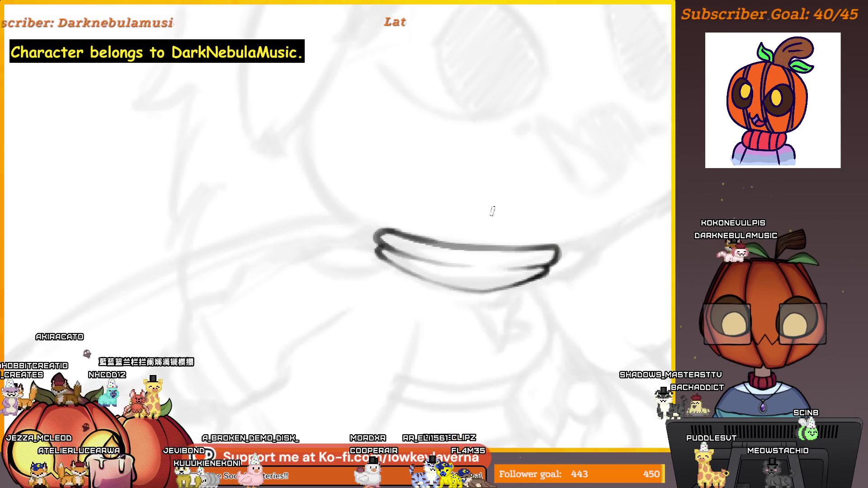
pyautogui.scroll(5, 430, 165)
pyautogui.scroll(-5, 136, 285)
pyautogui.scroll(2, 520, 264)
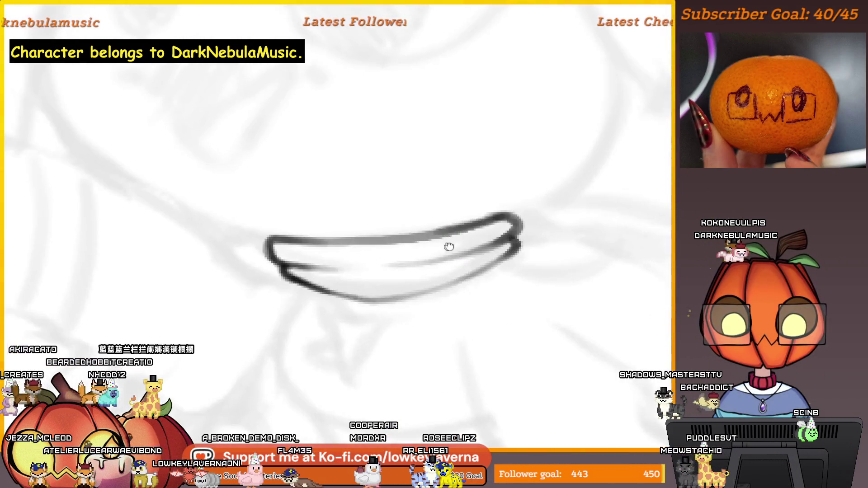
pyautogui.moveTo(449, 246); pyautogui.dragTo(483, 249)
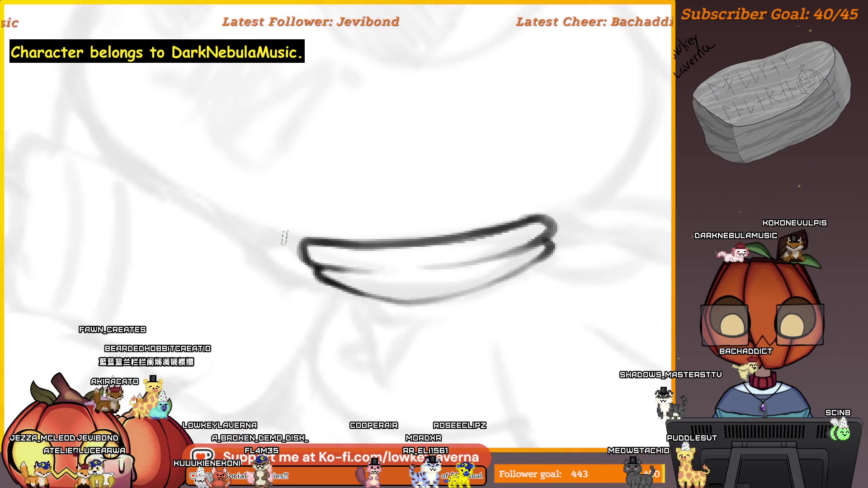
pyautogui.moveTo(301, 242); pyautogui.dragTo(548, 240)
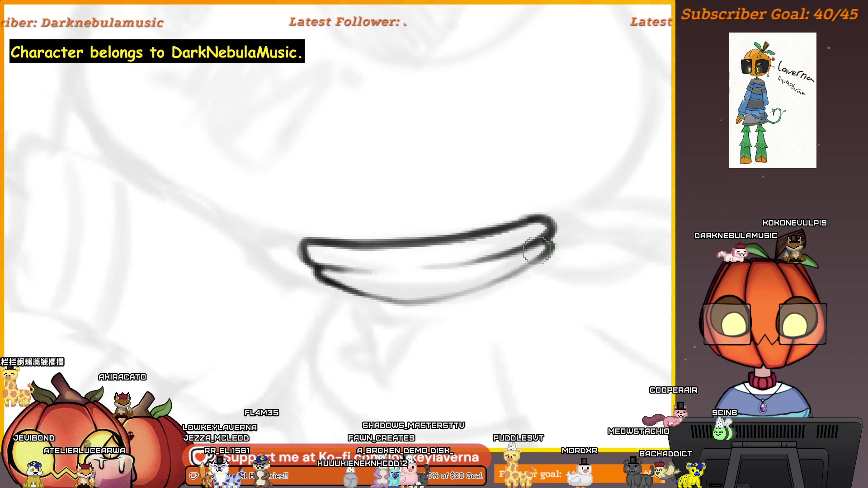
pyautogui.scroll(-3, 510, 236)
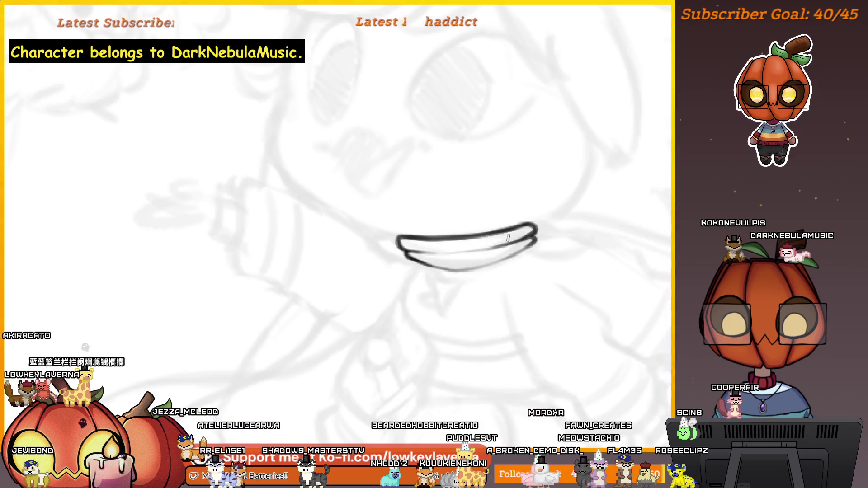
pyautogui.scroll(-5, 509, 228)
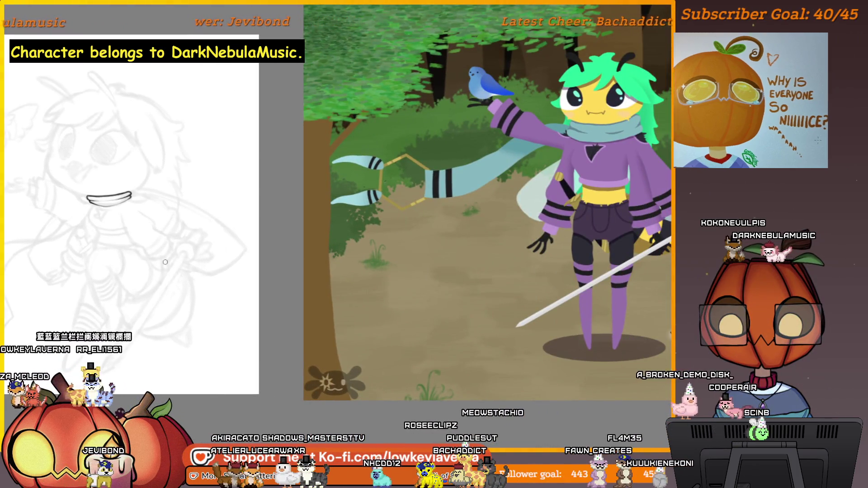
# - Zoom in on the scarf's left end and ink a pointed curved tip there
pyautogui.moveTo(300, 281); pyautogui.dragTo(313, 292)
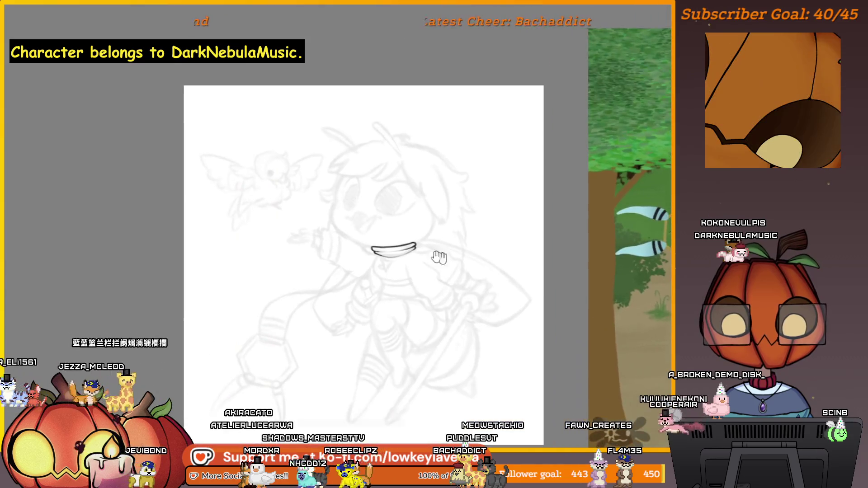
pyautogui.scroll(4, 514, 236)
pyautogui.moveTo(514, 236)
pyautogui.mouseDown()
pyautogui.moveTo(468, 235)
pyautogui.moveTo(478, 229)
pyautogui.moveTo(460, 242)
pyautogui.mouseUp()
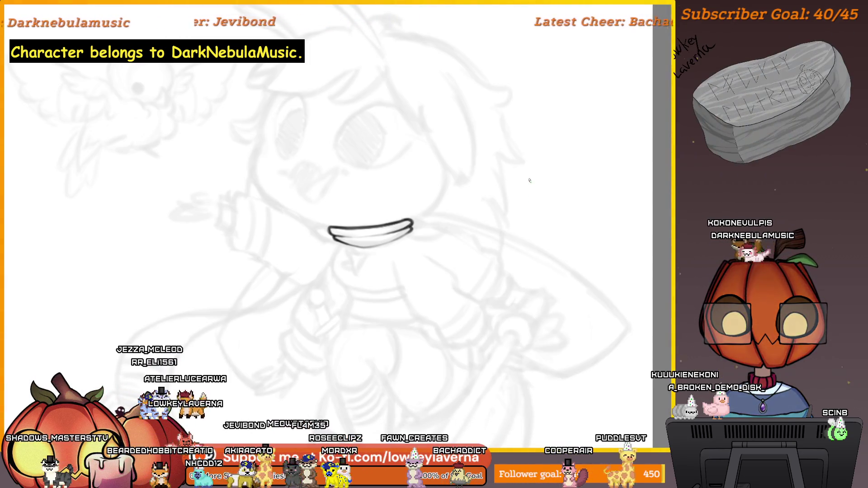
pyautogui.moveTo(530, 180)
pyautogui.mouseDown()
pyautogui.moveTo(267, 179)
pyautogui.moveTo(252, 248)
pyautogui.moveTo(397, 236)
pyautogui.moveTo(512, 190)
pyautogui.moveTo(363, 172)
pyautogui.moveTo(516, 241)
pyautogui.moveTo(453, 303)
pyautogui.mouseUp()
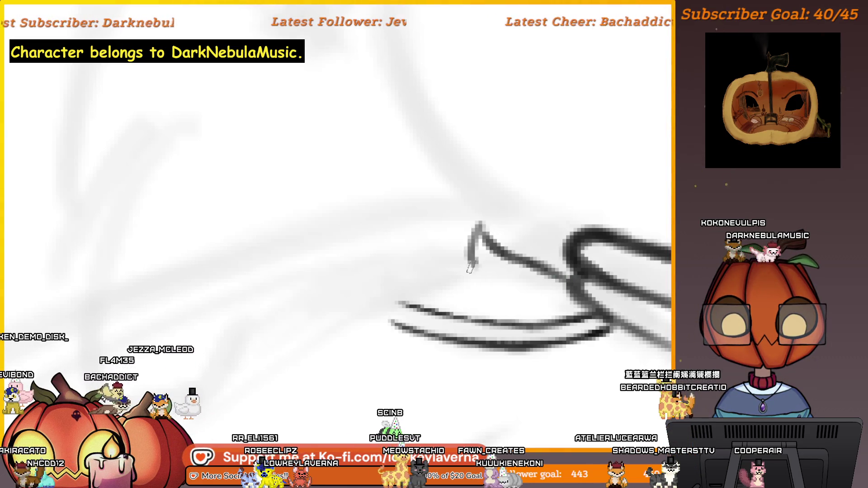
pyautogui.moveTo(471, 253); pyautogui.dragTo(404, 302)
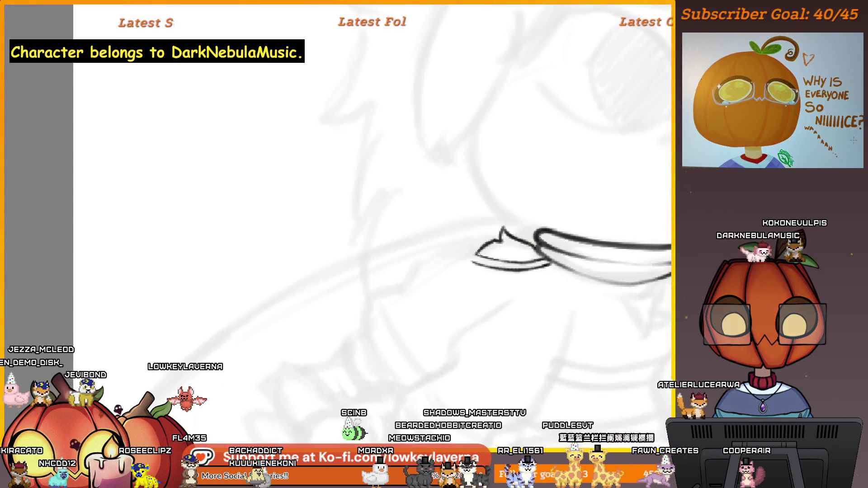
# - Mirror the view and reposition it around the scarf's knotted end to check the drawing
pyautogui.hscroll(-1, 373, 244)
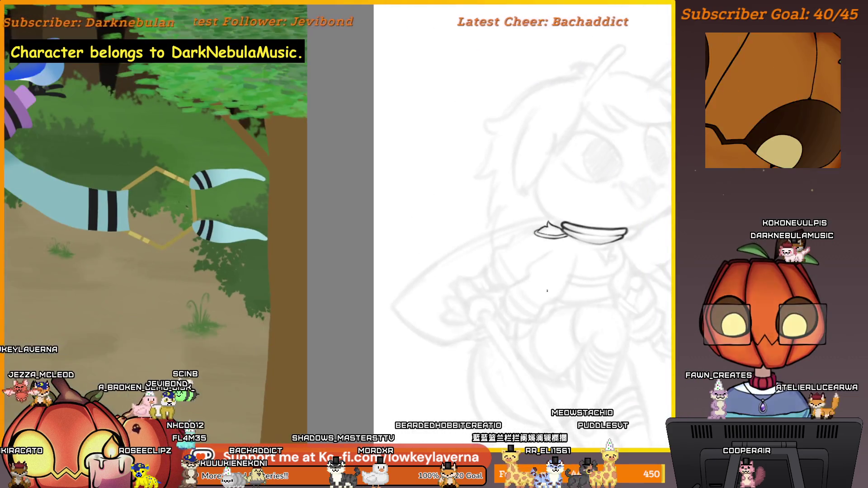
pyautogui.press('m')
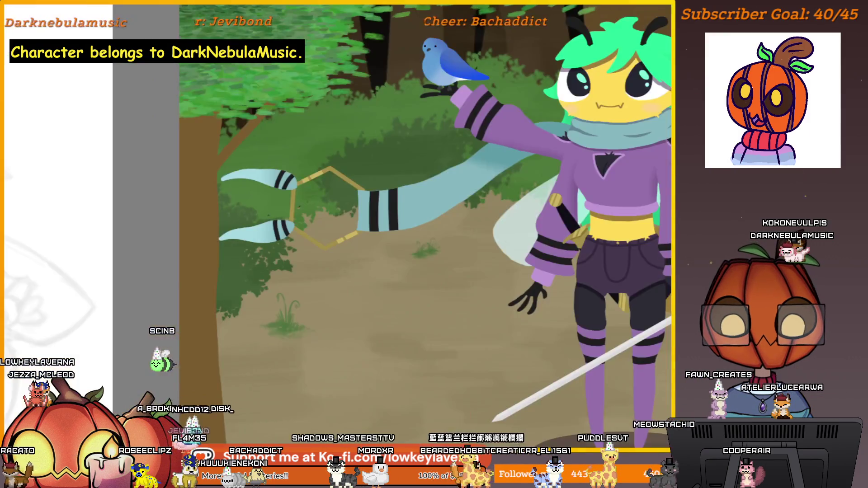
pyautogui.scroll(5, 384, 244)
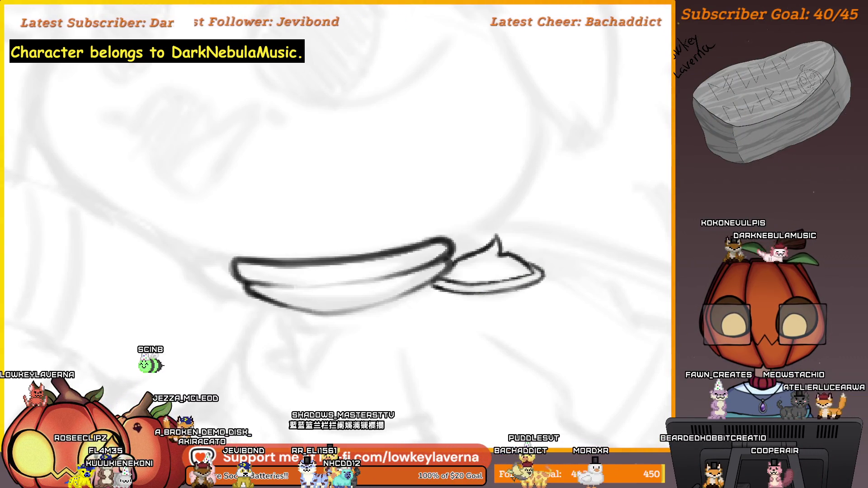
pyautogui.moveTo(456, 270)
pyautogui.mouseDown()
pyautogui.moveTo(497, 267)
pyautogui.moveTo(465, 268)
pyautogui.moveTo(475, 267)
pyautogui.mouseUp()
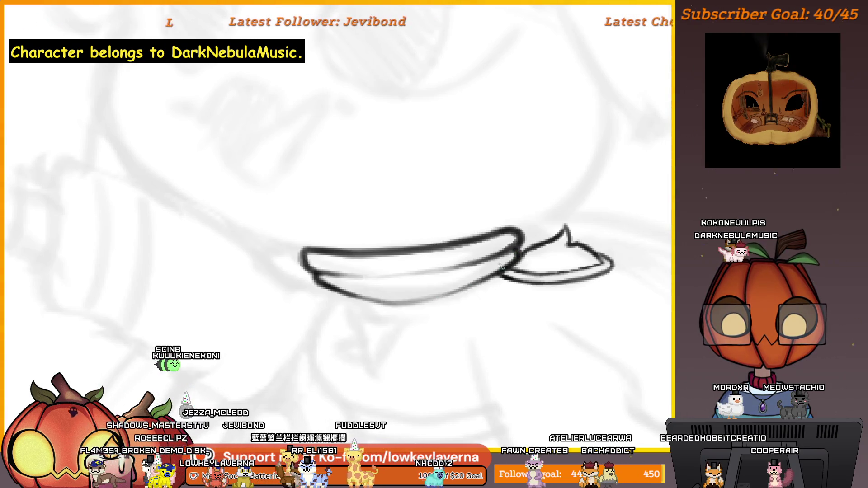
pyautogui.moveTo(436, 278); pyautogui.dragTo(476, 289)
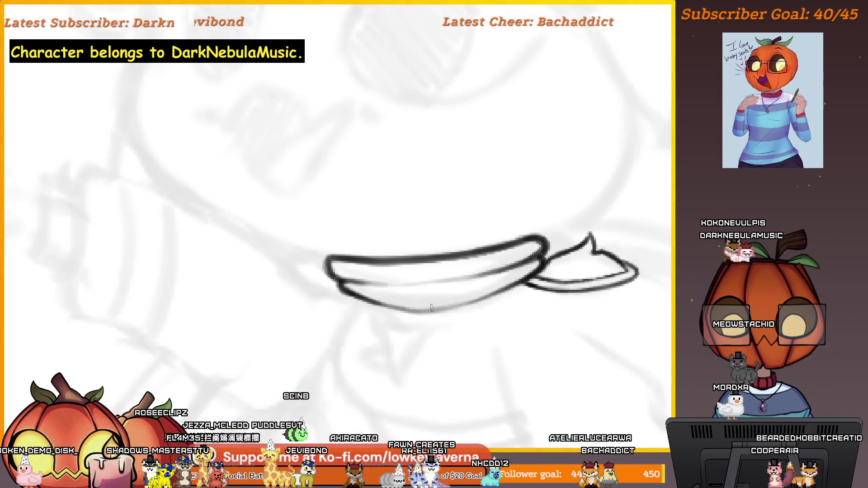
pyautogui.scroll(-5, 500, 283)
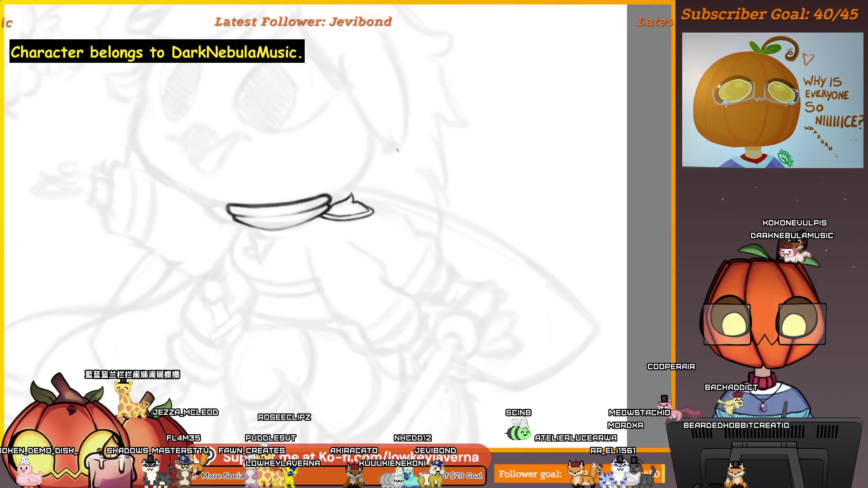
pyautogui.scroll(-2, 457, 277)
pyautogui.scroll(-1, 457, 277)
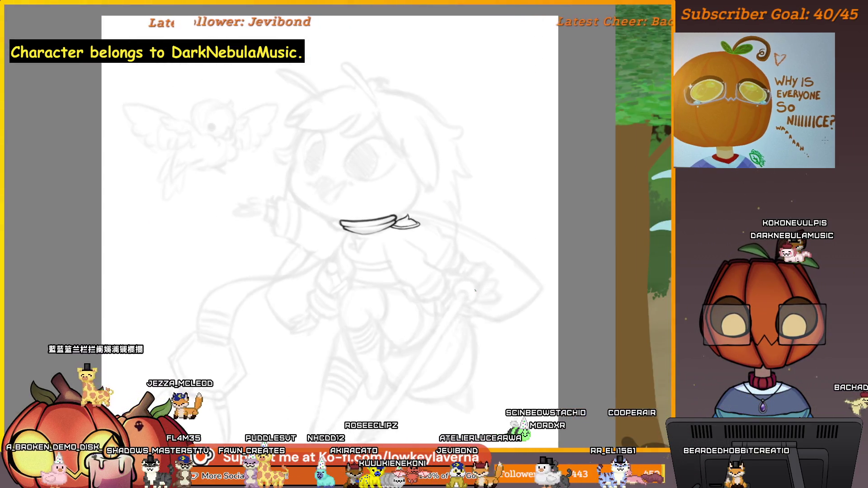
pyautogui.press('h')
pyautogui.scroll(4, 366, 260)
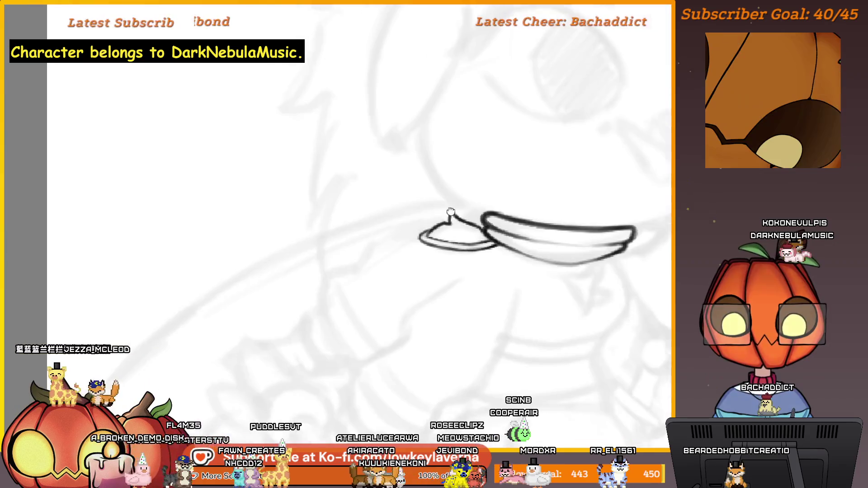
# - Ink a short thin line trailing left from the scarf knot, then zoom out to the whole sketch
pyautogui.moveTo(457, 230)
pyautogui.mouseDown()
pyautogui.moveTo(425, 243)
pyautogui.moveTo(448, 235)
pyautogui.moveTo(440, 239)
pyautogui.mouseUp()
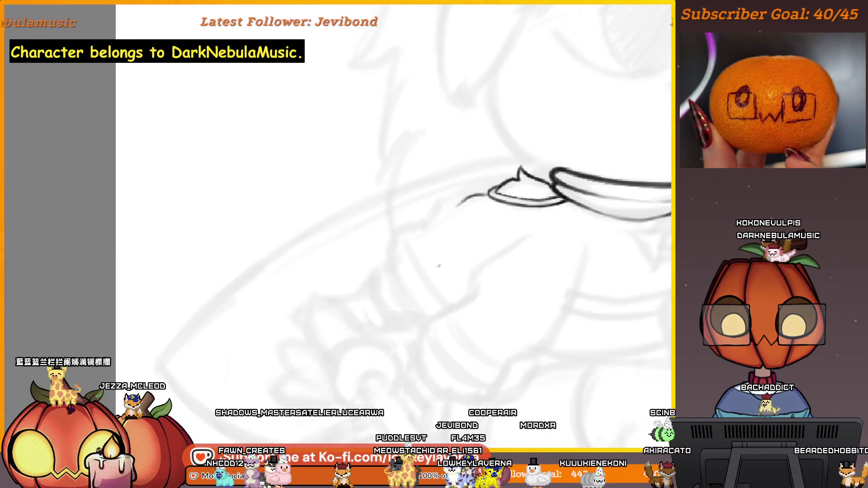
pyautogui.keyDown('ctrl'); pyautogui.keyDown('alt'); pyautogui.click(441, 240); pyautogui.keyUp('alt'); pyautogui.keyUp('ctrl')
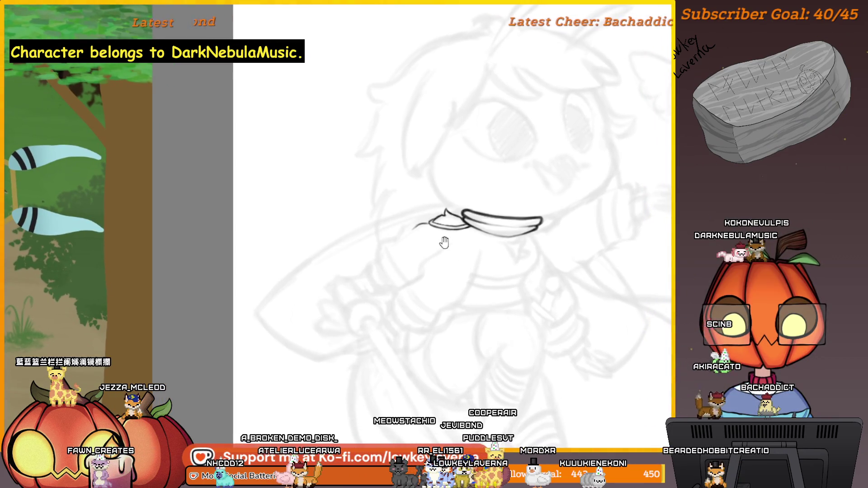
pyautogui.moveTo(461, 239); pyautogui.dragTo(370, 297)
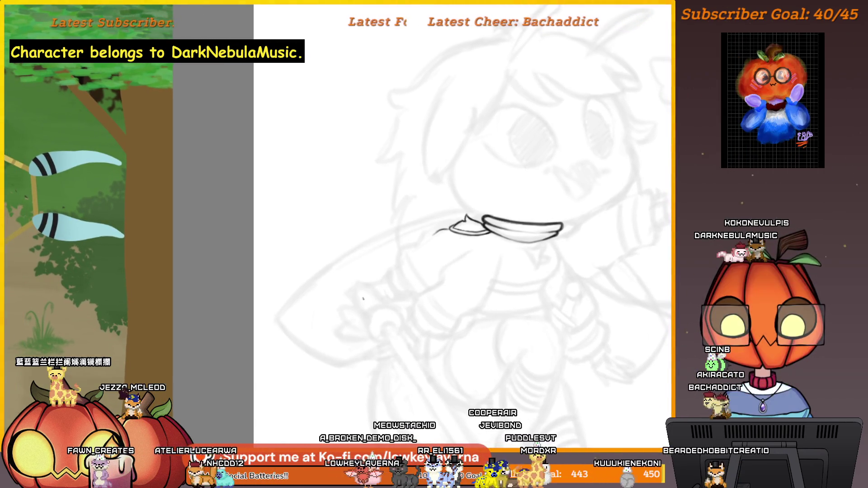
pyautogui.keyDown('alt'); pyautogui.click(415, 288); pyautogui.keyUp('alt')
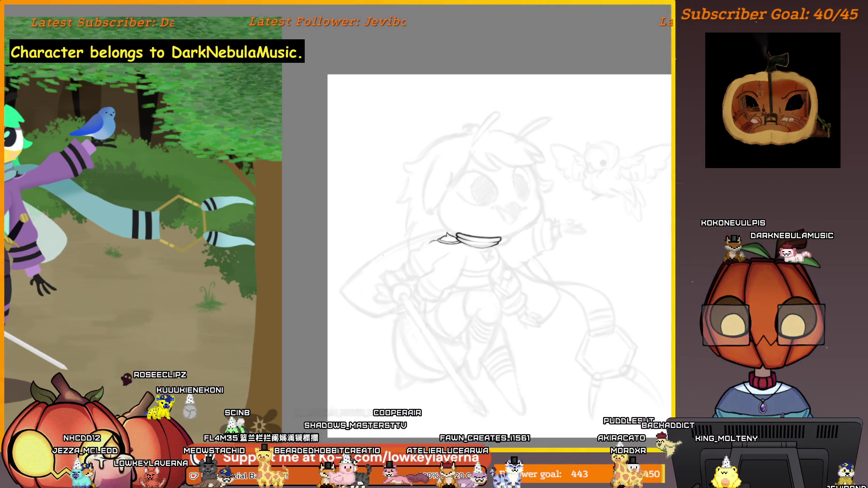
pyautogui.click(442, 161)
# - Ink the fist's knuckle curve and a short finger line, undoing an overly long edge stroke
pyautogui.scroll(2, 453, 267)
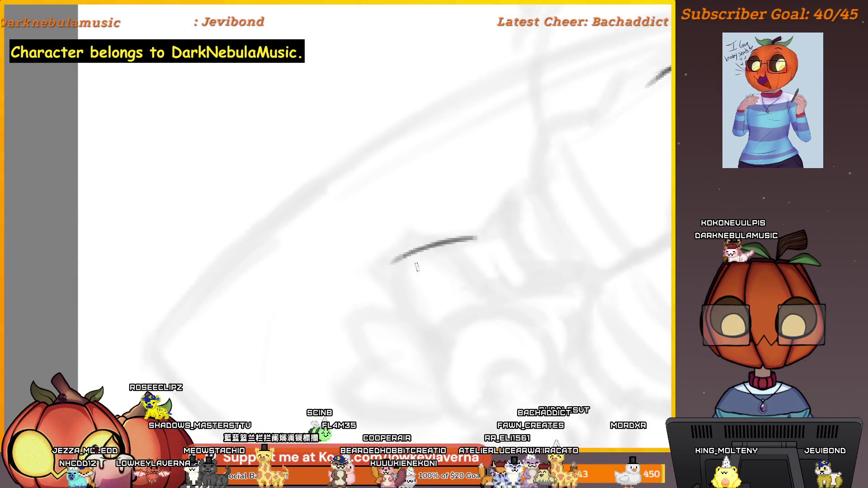
pyautogui.moveTo(473, 261)
pyautogui.mouseDown()
pyautogui.moveTo(481, 283)
pyautogui.moveTo(462, 300)
pyautogui.moveTo(469, 290)
pyautogui.mouseUp()
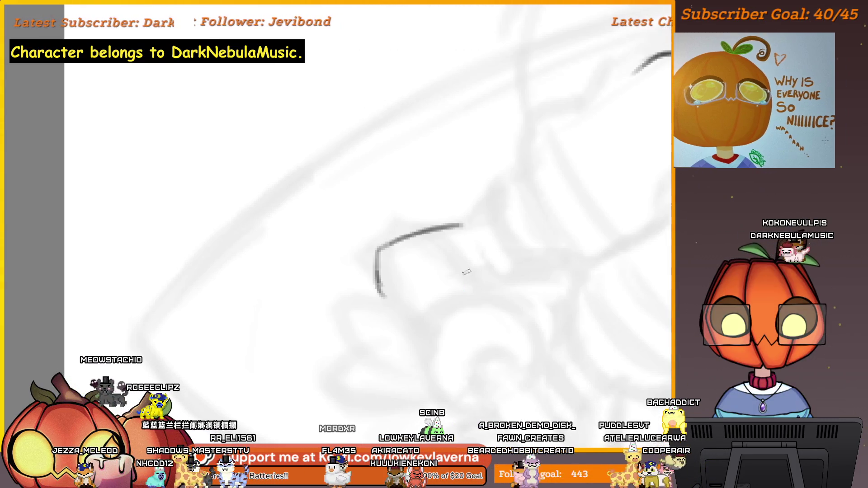
pyautogui.moveTo(468, 271); pyautogui.dragTo(479, 295)
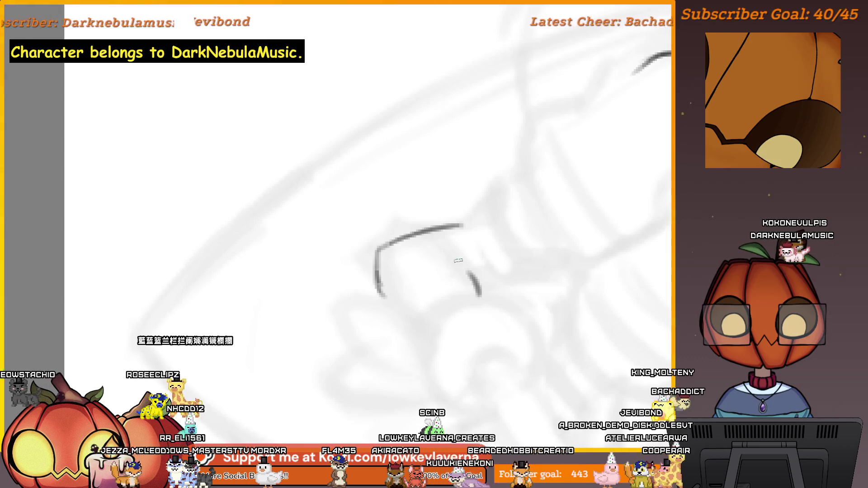
pyautogui.moveTo(448, 254); pyautogui.dragTo(455, 264)
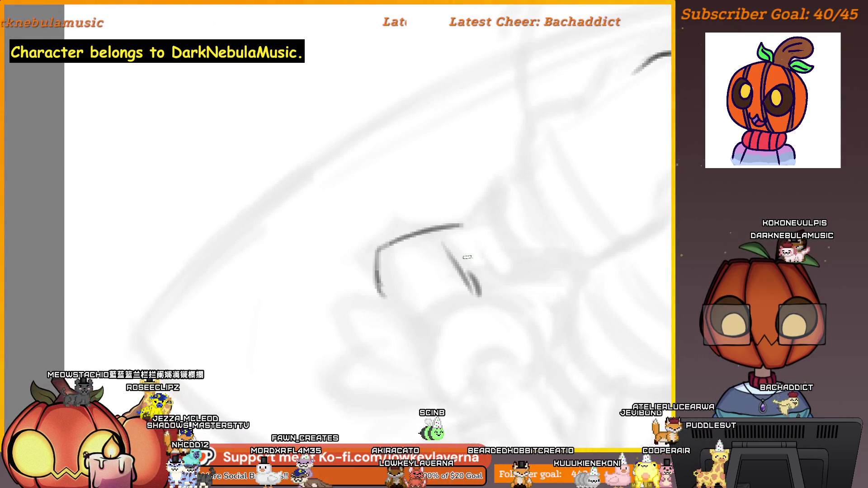
pyautogui.scroll(-3, 467, 257)
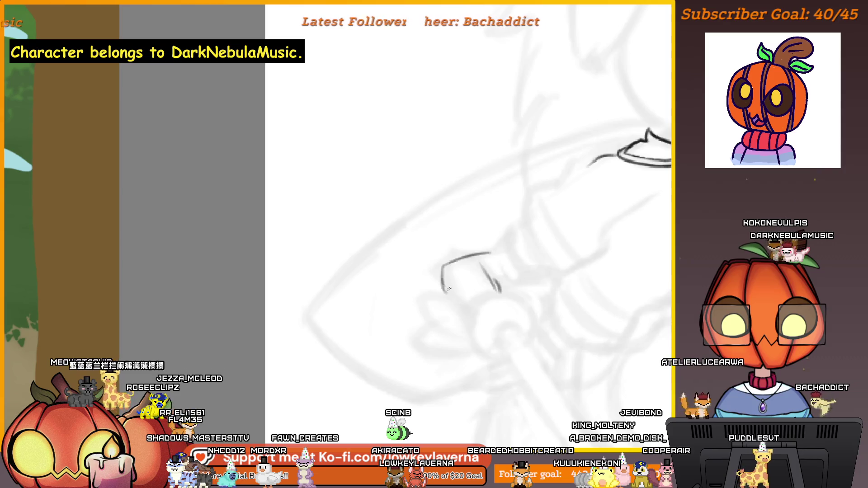
pyautogui.moveTo(448, 289); pyautogui.dragTo(465, 309)
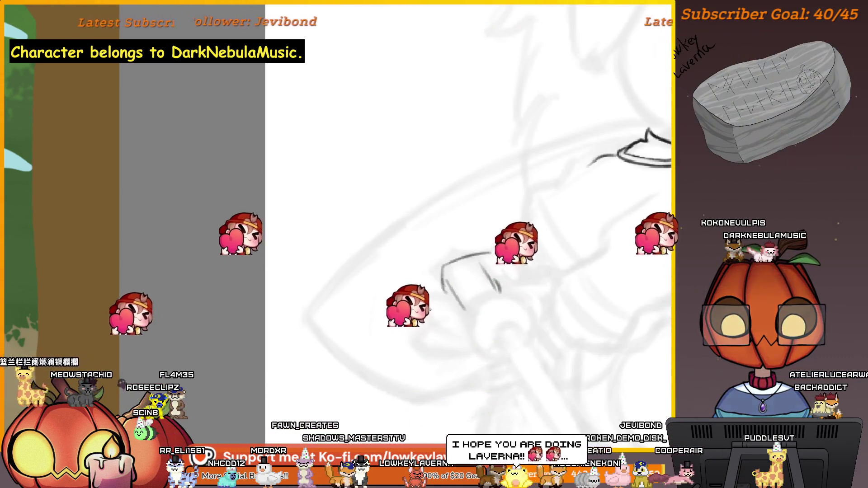
pyautogui.hotkey('ctrl', 'z')
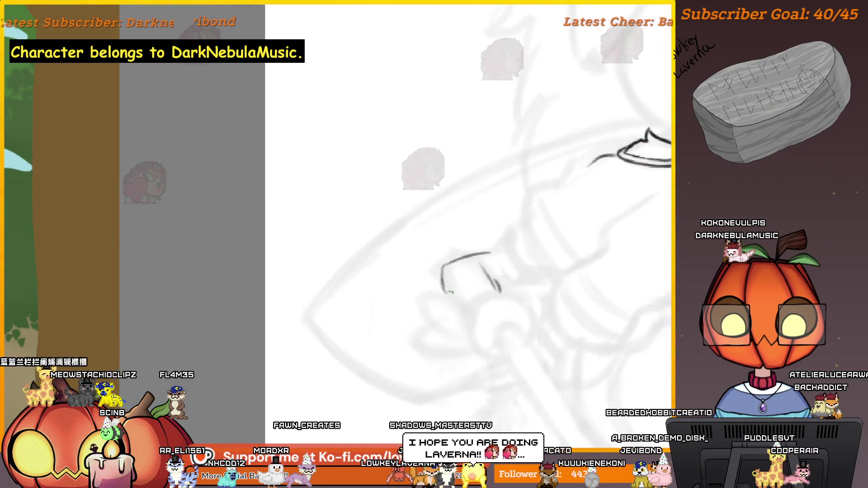
pyautogui.moveTo(451, 292); pyautogui.dragTo(452, 280)
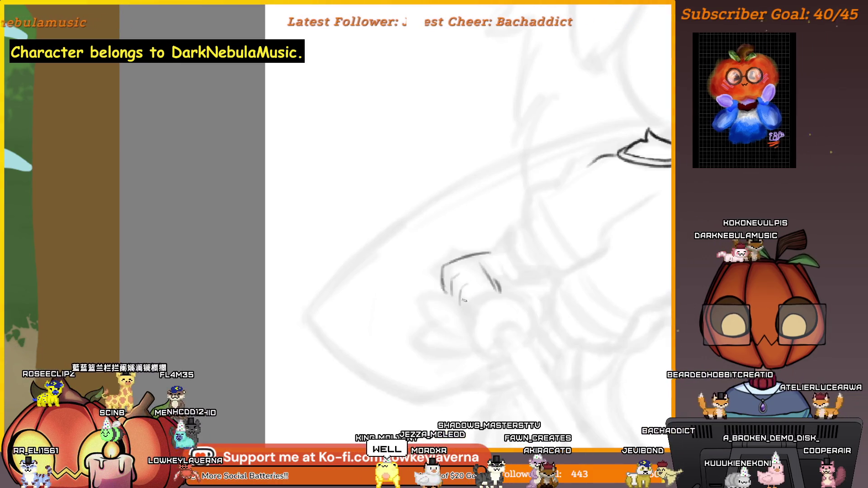
# - Zoom out and pan across to compare the fist with the finished reference character
pyautogui.scroll(-3, 492, 275)
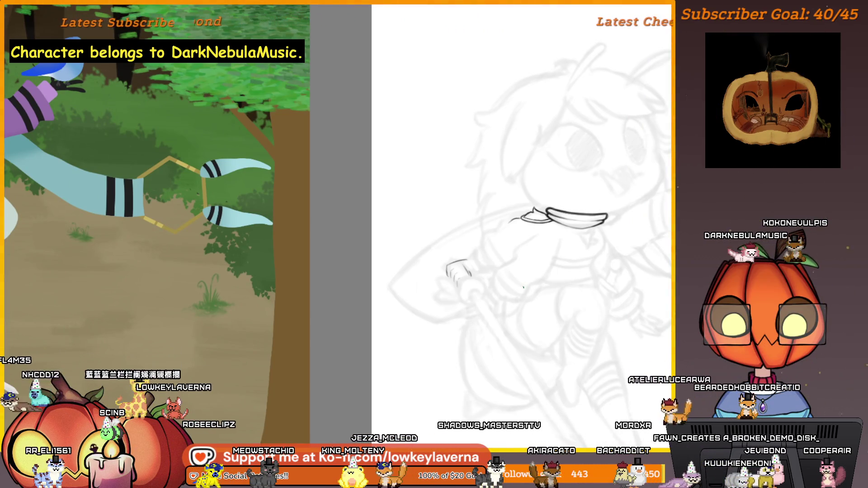
pyautogui.scroll(3, 461, 288)
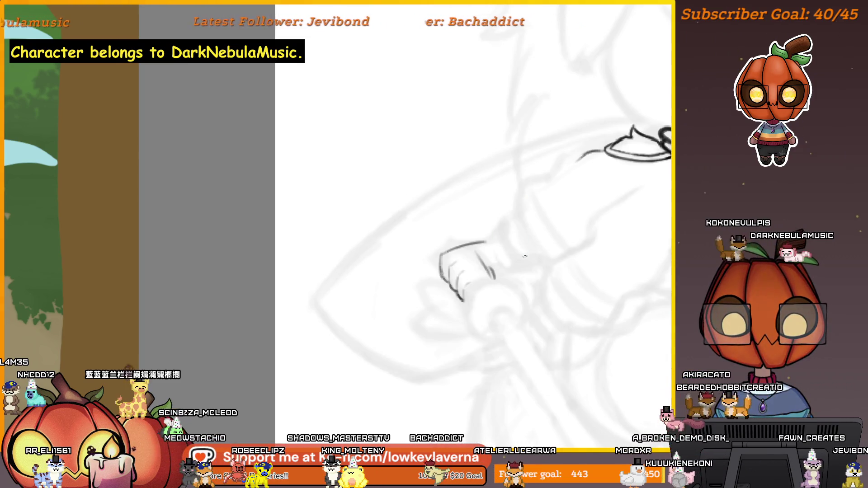
pyautogui.moveTo(466, 335)
pyautogui.mouseDown()
pyautogui.moveTo(318, 347)
pyautogui.moveTo(397, 305)
pyautogui.moveTo(456, 298)
pyautogui.moveTo(487, 282)
pyautogui.mouseUp()
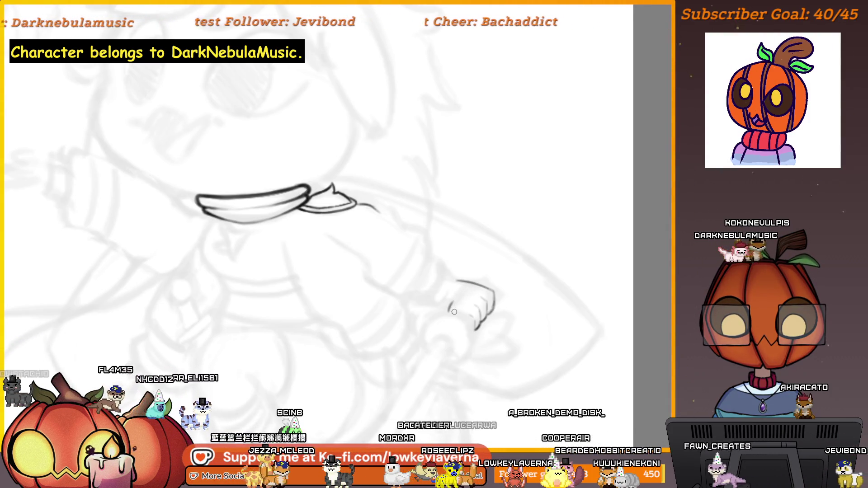
pyautogui.scroll(-5, 468, 273)
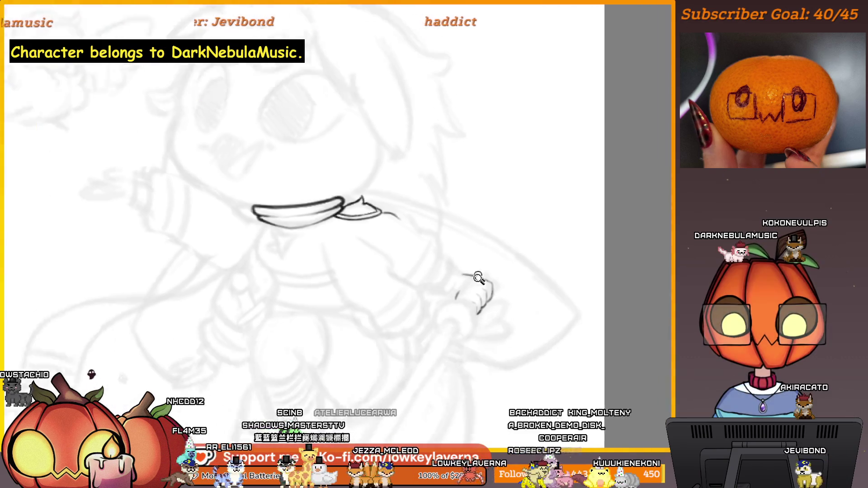
pyautogui.moveTo(705, 330)
pyautogui.mouseDown()
pyautogui.moveTo(550, 323)
pyautogui.moveTo(426, 334)
pyautogui.mouseUp()
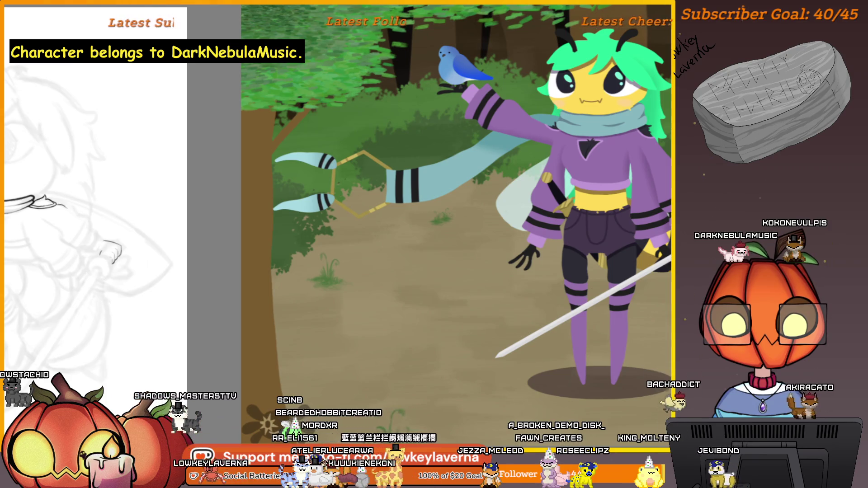
pyautogui.moveTo(594, 290)
pyautogui.mouseDown()
pyautogui.moveTo(534, 310)
pyautogui.moveTo(520, 327)
pyautogui.moveTo(542, 331)
pyautogui.moveTo(457, 336)
pyautogui.moveTo(543, 315)
pyautogui.mouseUp()
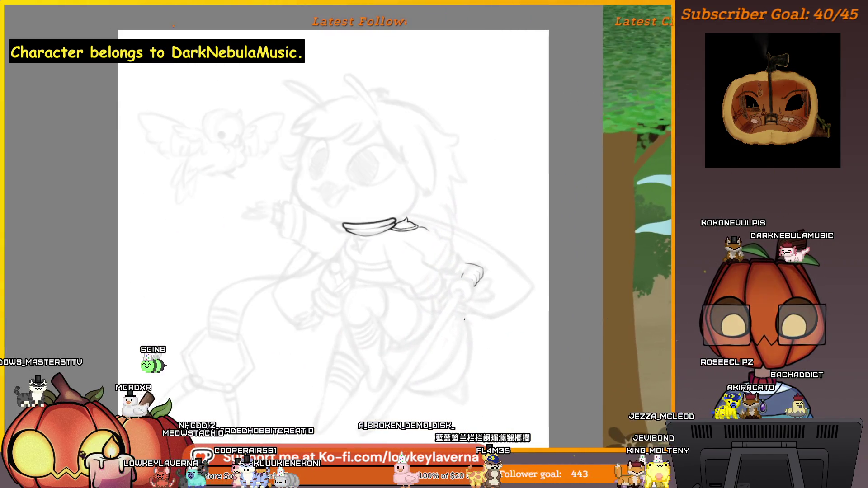
pyautogui.scroll(3, 485, 273)
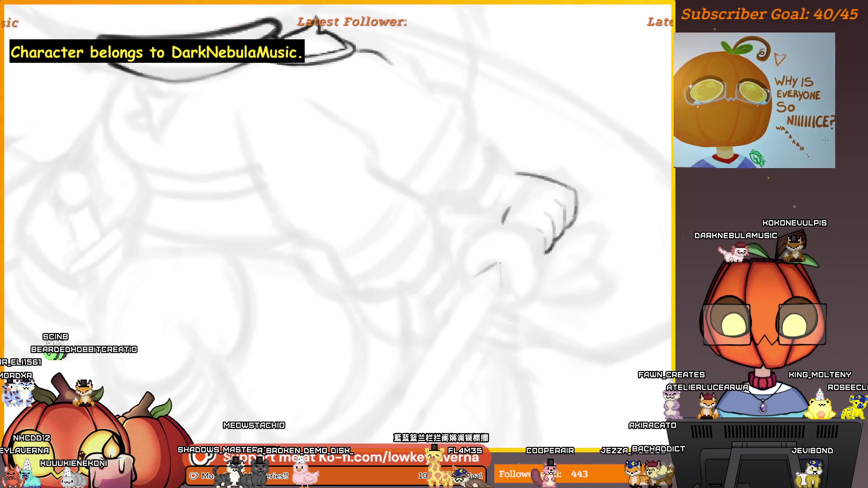
# - Add a vertical grip line below the fist, then check the reference and return to the sketch
pyautogui.moveTo(499, 262); pyautogui.dragTo(501, 287)
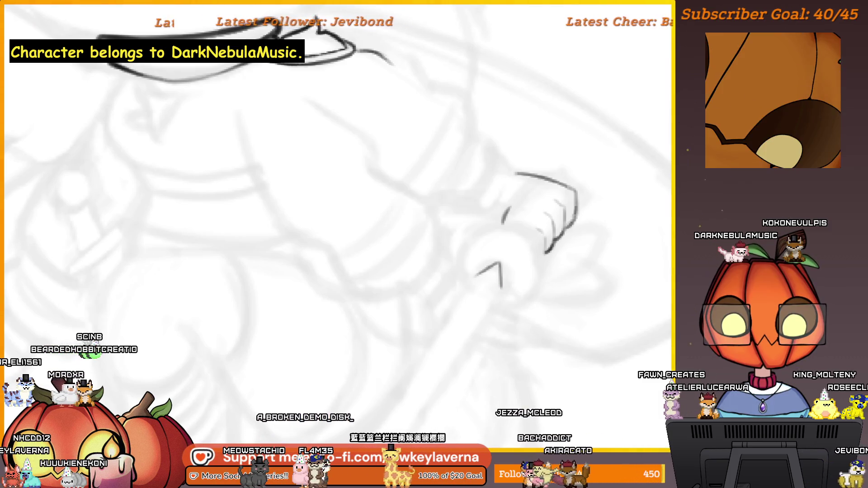
pyautogui.scroll(-3, 514, 301)
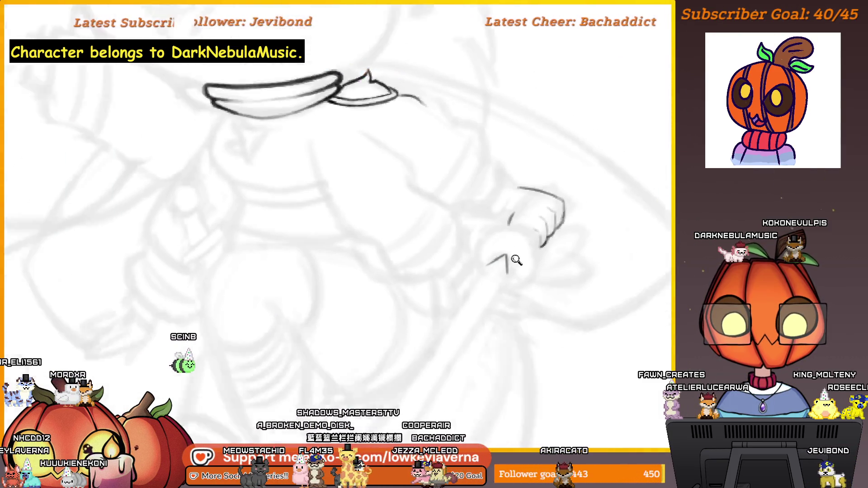
pyautogui.moveTo(612, 348); pyautogui.dragTo(514, 300)
pyautogui.scroll(5, 254, 349)
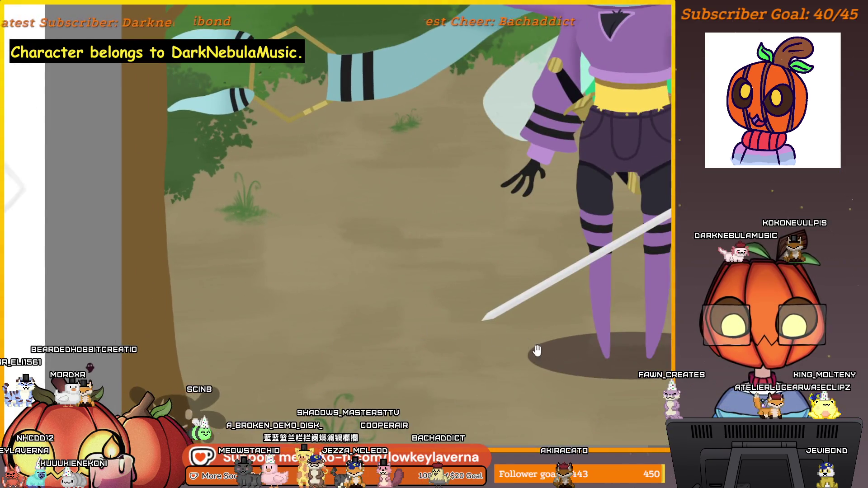
pyautogui.moveTo(537, 350); pyautogui.dragTo(306, 408)
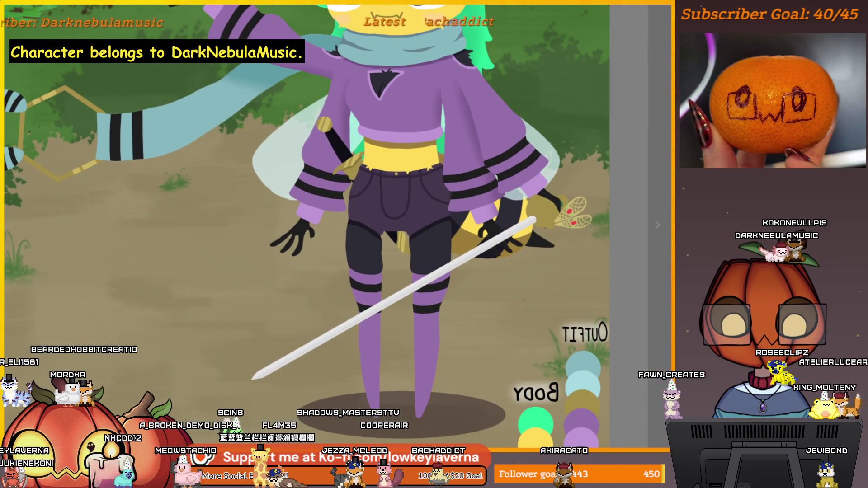
pyautogui.scroll(-2, 379, 286)
pyautogui.moveTo(226, 271); pyautogui.dragTo(380, 287)
pyautogui.scroll(3, 380, 287)
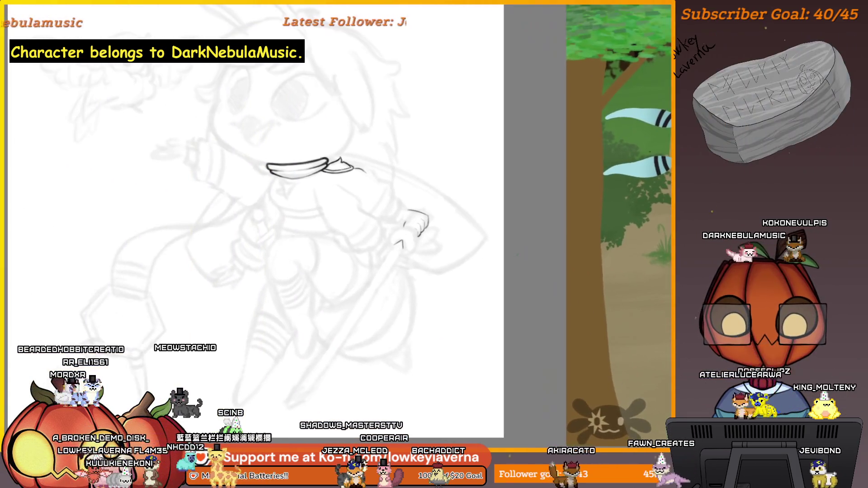
# - Draw two long parallel straight blade lines from below the fist to a pointed tip at lower left
pyautogui.moveTo(400, 242)
pyautogui.mouseDown()
pyautogui.moveTo(442, 239)
pyautogui.moveTo(392, 324)
pyautogui.mouseUp()
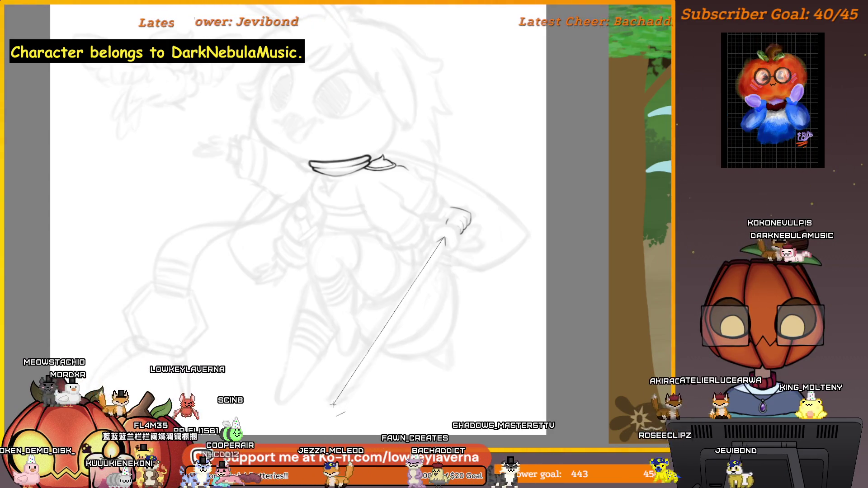
pyautogui.hotkey('ctrl', 'z')
pyautogui.moveTo(343, 384); pyautogui.dragTo(387, 374)
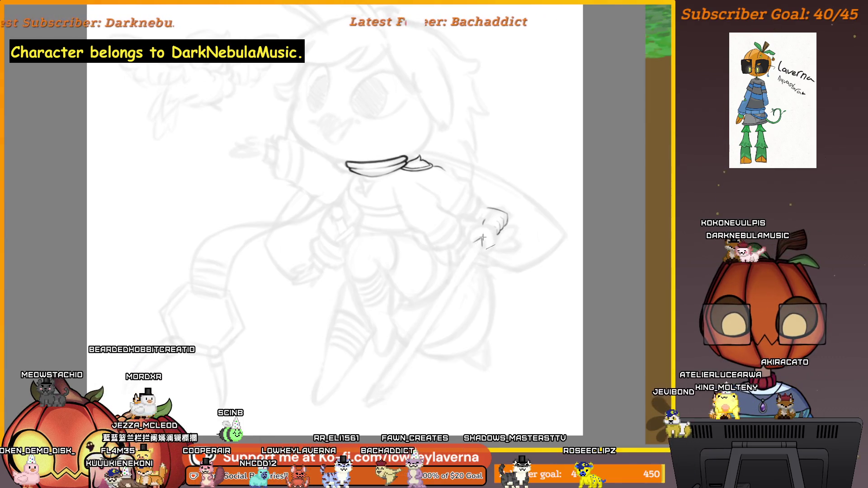
pyautogui.moveTo(375, 390); pyautogui.dragTo(367, 406)
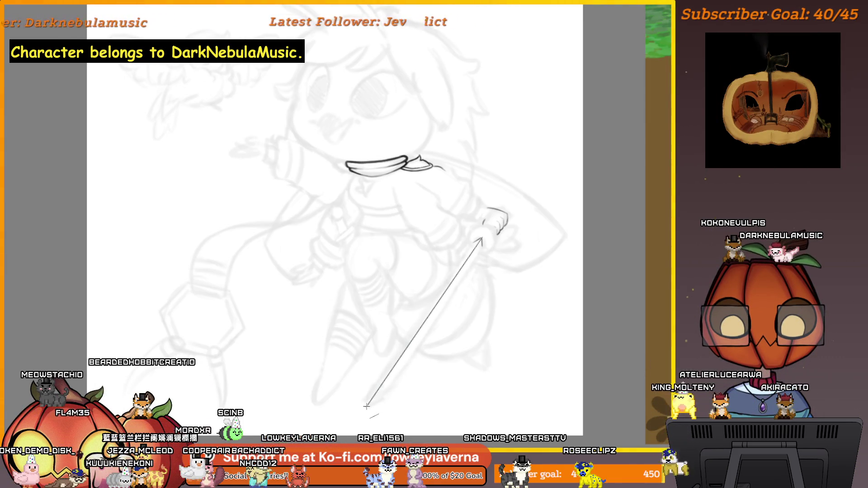
pyautogui.moveTo(372, 408)
pyautogui.mouseDown()
pyautogui.moveTo(376, 392)
pyautogui.moveTo(387, 402)
pyautogui.mouseUp()
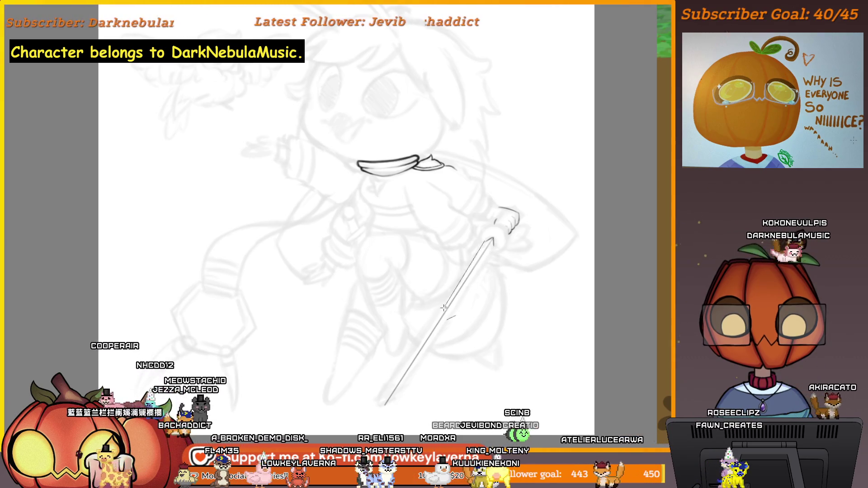
pyautogui.moveTo(492, 241); pyautogui.dragTo(387, 403)
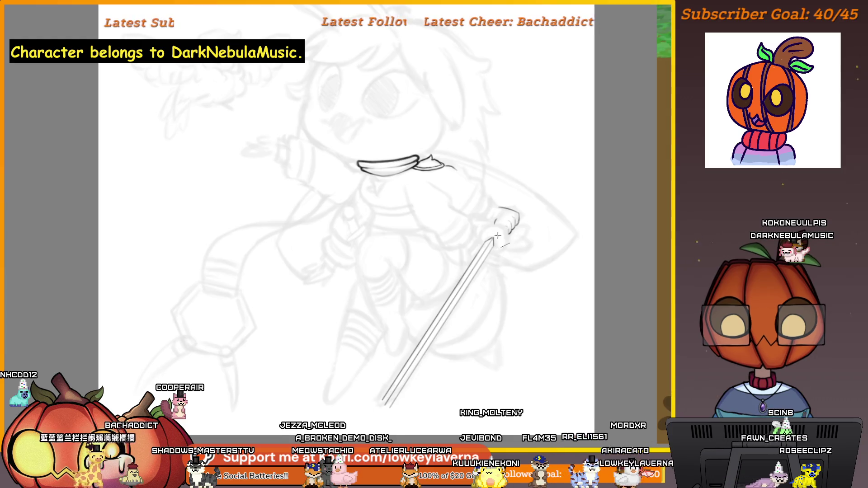
pyautogui.click(431, 372)
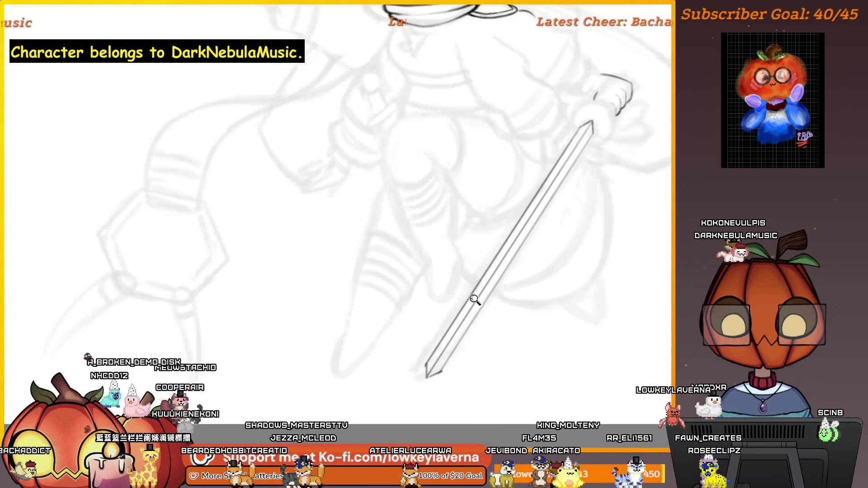
pyautogui.press('F2')
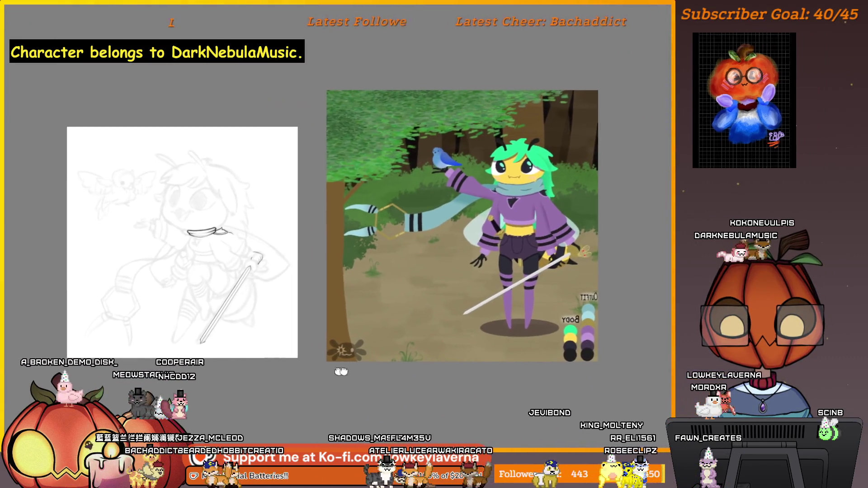
pyautogui.press('F2')
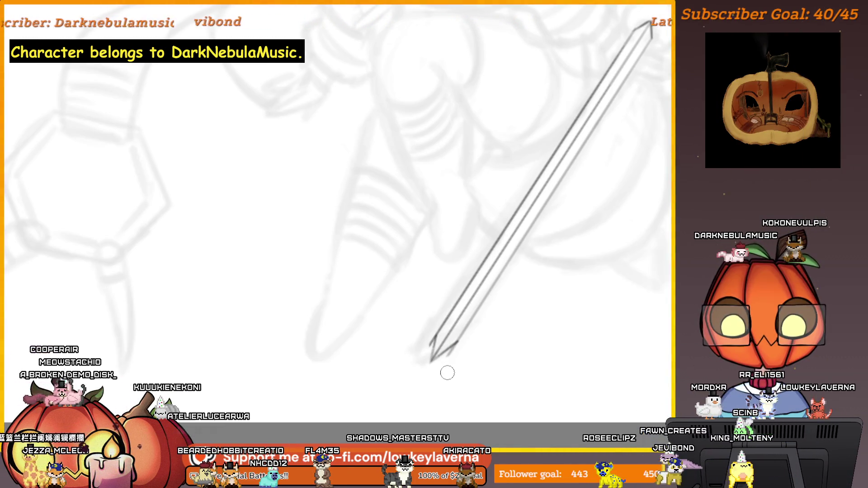
# - Zoom onto the sword tip and trace the blade's right edge, undoing a stray stroke
pyautogui.moveTo(446, 372)
pyautogui.mouseDown()
pyautogui.moveTo(533, 372)
pyautogui.moveTo(553, 335)
pyautogui.mouseUp()
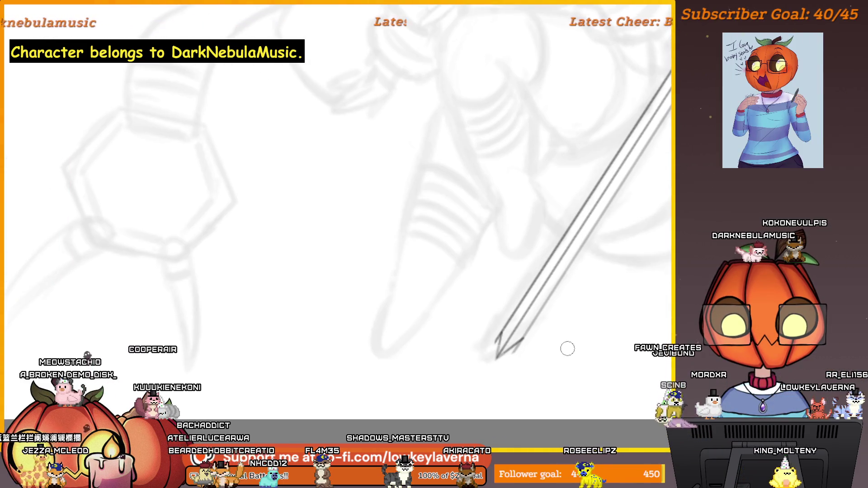
pyautogui.click(523, 379)
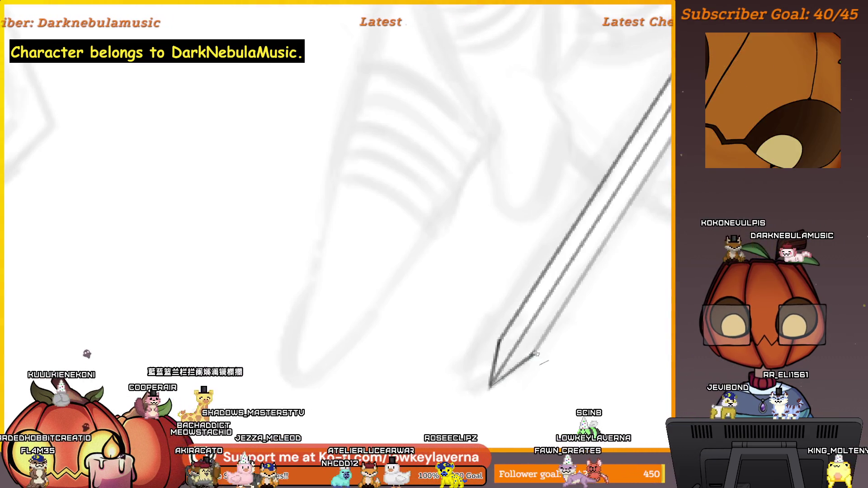
pyautogui.scroll(-3, 588, 321)
pyautogui.scroll(5, 535, 285)
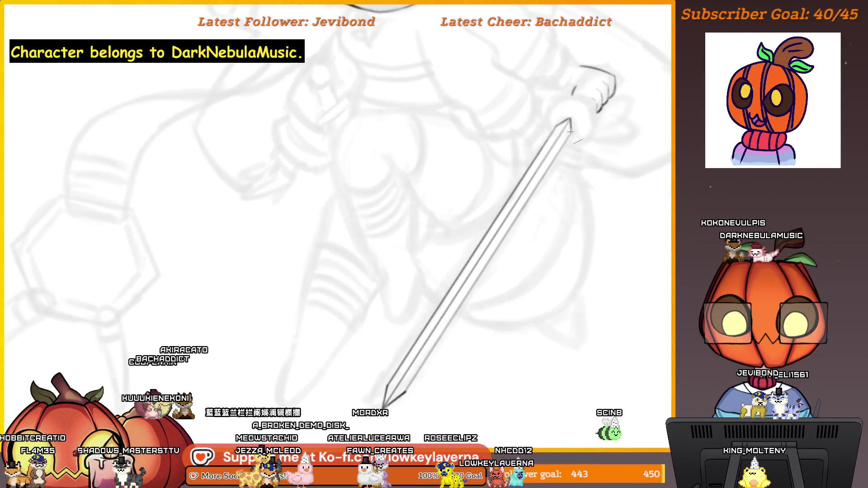
pyautogui.moveTo(567, 140); pyautogui.dragTo(419, 376)
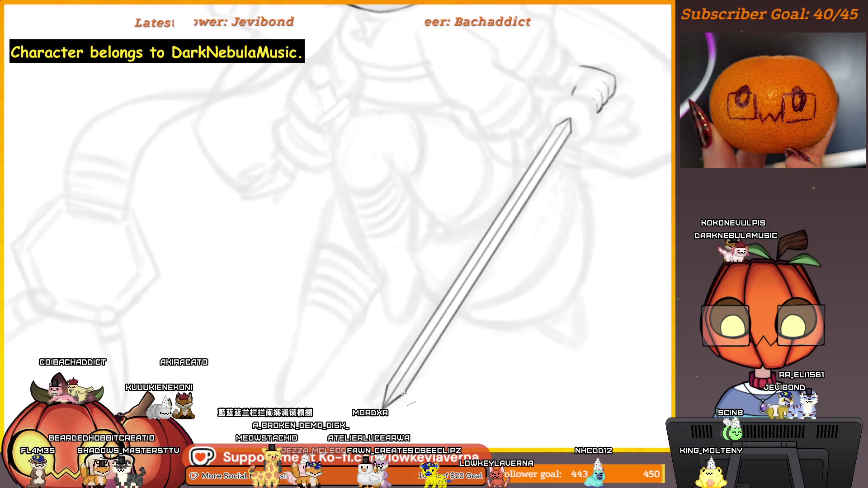
pyautogui.hotkey('ctrl', 'z')
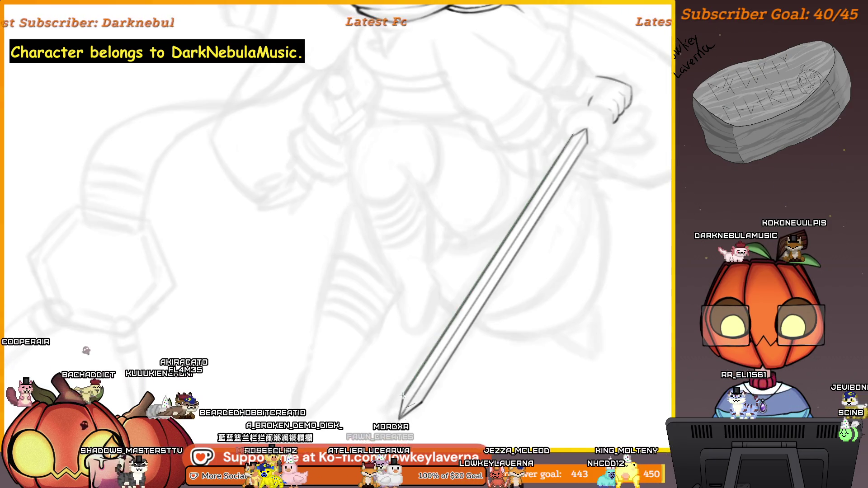
# - Compare the blade against the colour character reference, then zoom back in on the sketch
pyautogui.scroll(5, 565, 213)
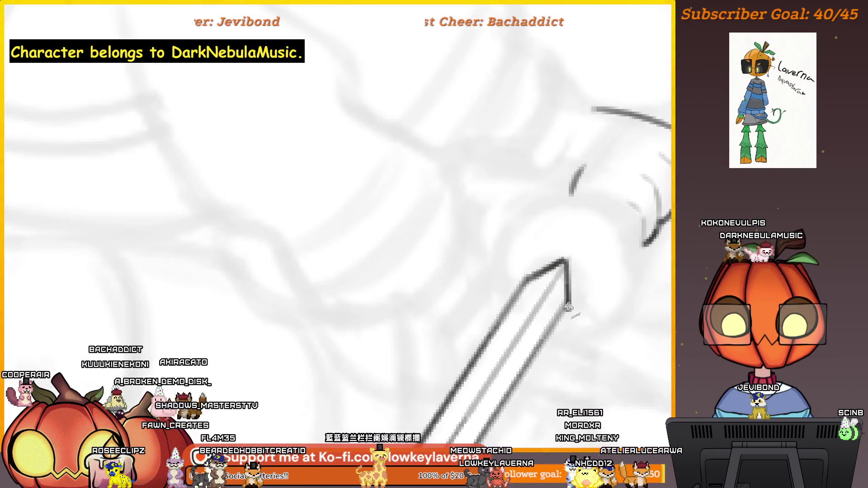
pyautogui.scroll(-5, 568, 308)
pyautogui.scroll(5, 574, 235)
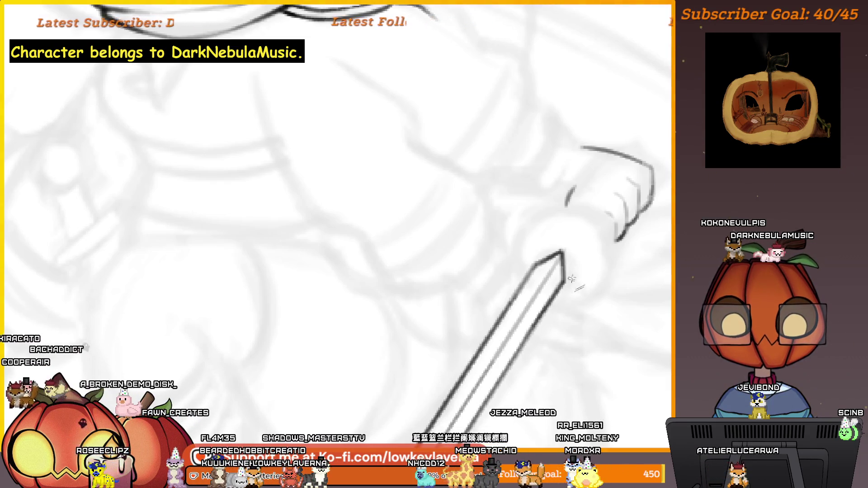
pyautogui.scroll(-4, 572, 278)
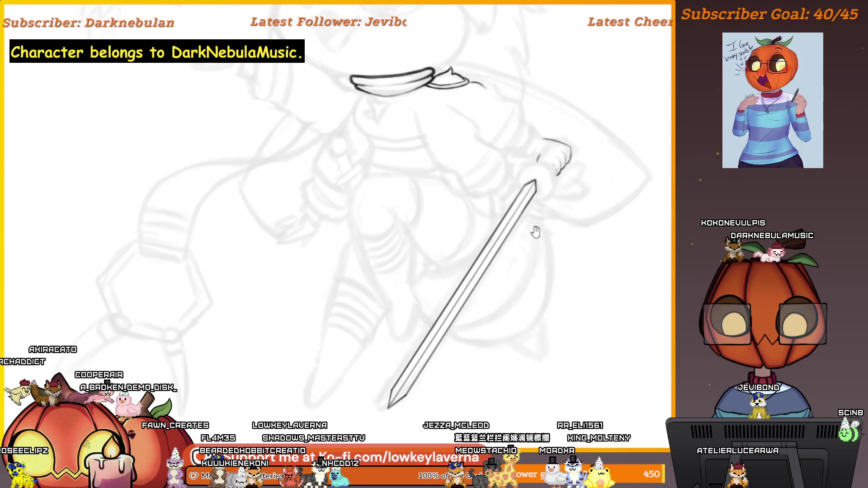
pyautogui.scroll(-5, 535, 232)
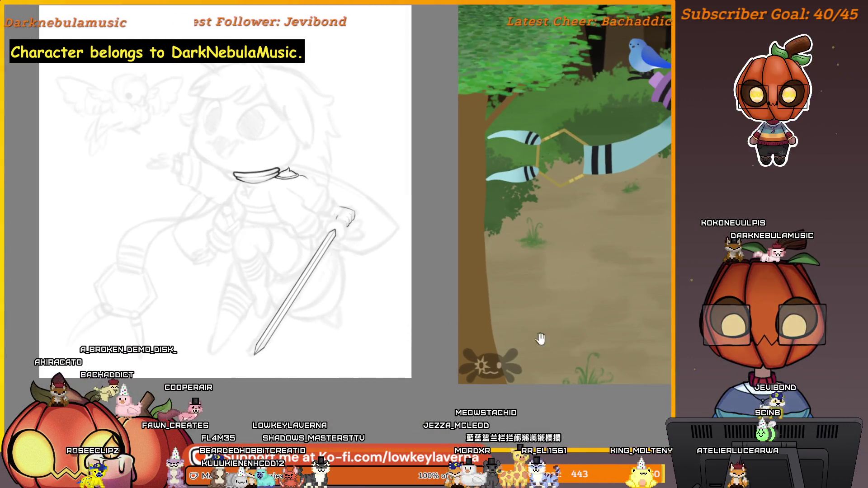
pyautogui.moveTo(540, 339)
pyautogui.mouseDown()
pyautogui.moveTo(461, 330)
pyautogui.moveTo(244, 345)
pyautogui.moveTo(617, 354)
pyautogui.mouseUp()
pyautogui.hotkey('ctrl', '+')
pyautogui.hotkey('ctrl', '+')
pyautogui.hotkey('ctrl', '+')
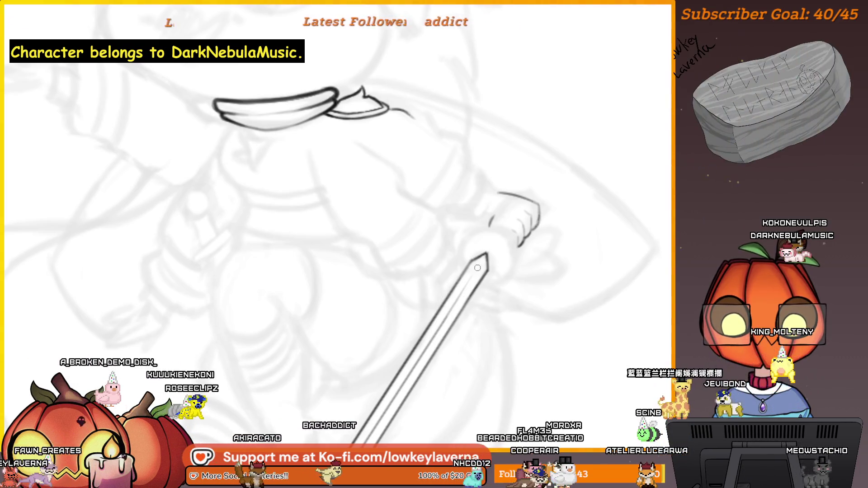
# - Frame the sword tip in view and re-ink its lower edge
pyautogui.moveTo(413, 356); pyautogui.dragTo(472, 320)
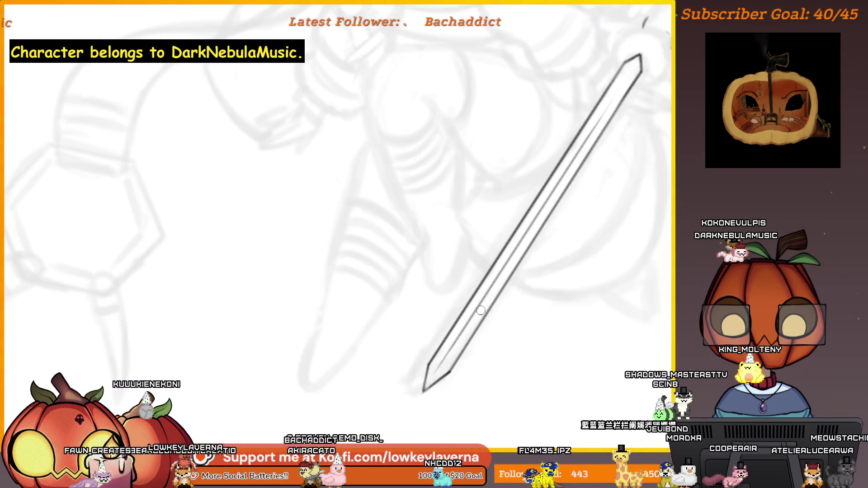
pyautogui.scroll(-4, 481, 310)
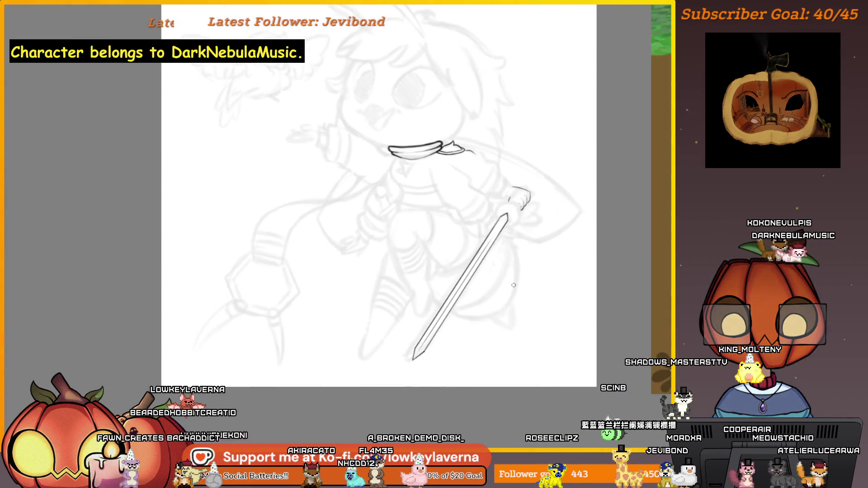
pyautogui.scroll(-2, 494, 280)
pyautogui.moveTo(568, 343); pyautogui.dragTo(538, 374)
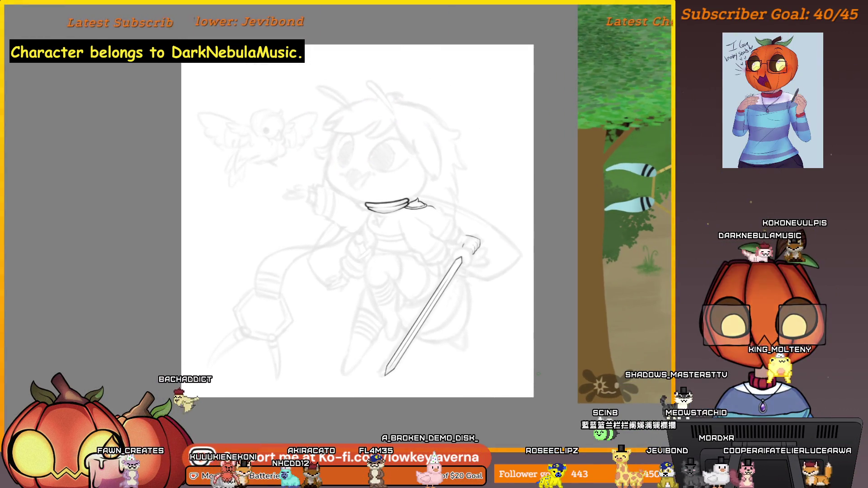
pyautogui.scroll(5, 480, 298)
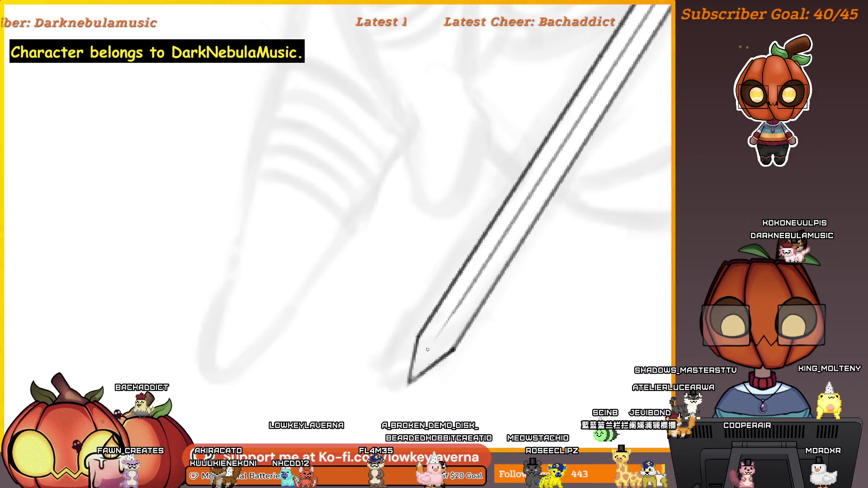
pyautogui.moveTo(483, 264); pyautogui.dragTo(470, 280)
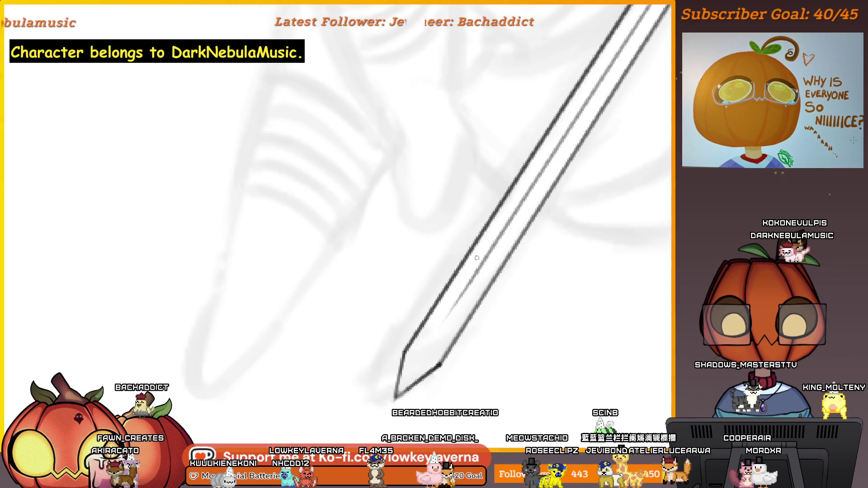
pyautogui.moveTo(413, 371); pyautogui.dragTo(437, 339)
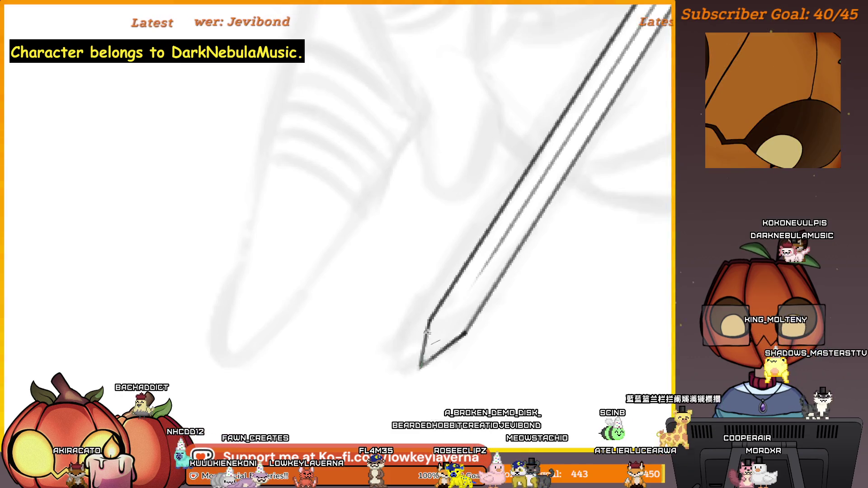
pyautogui.moveTo(438, 354); pyautogui.dragTo(463, 333)
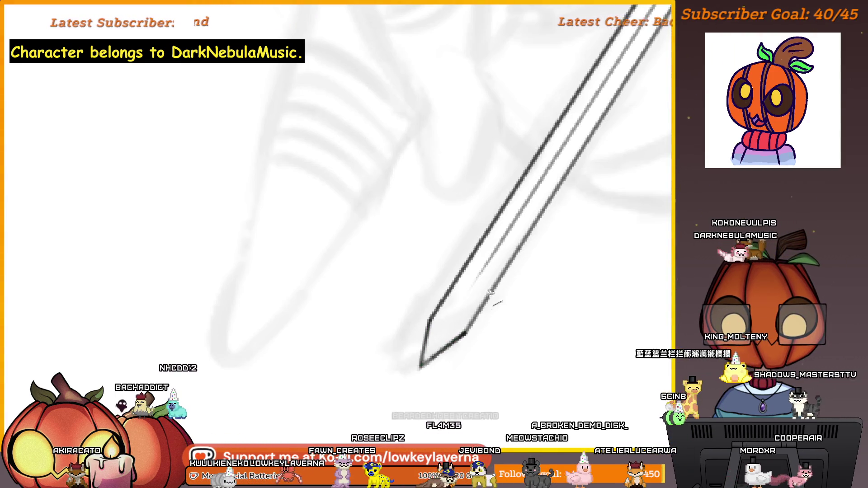
# - Retrace a line along the sword blade and recentre the whole drawing
pyautogui.scroll(-1, 492, 292)
pyautogui.scroll(-1, 503, 288)
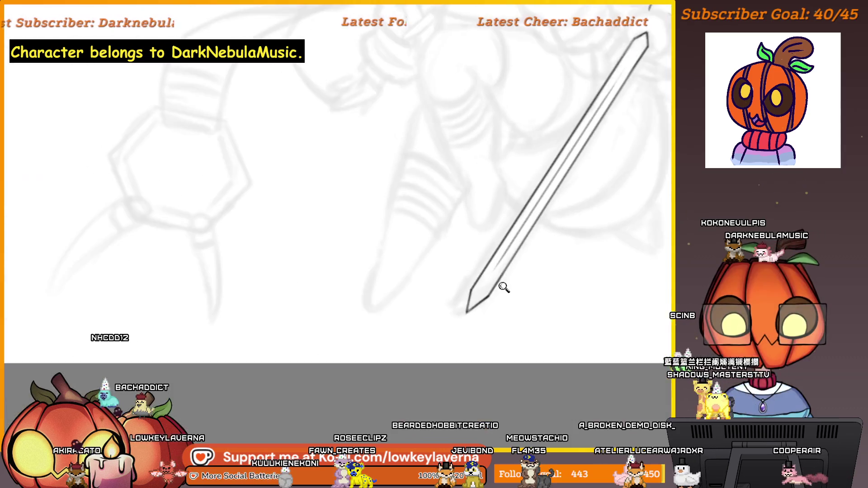
pyautogui.scroll(-1, 503, 288)
pyautogui.scroll(-2, 475, 287)
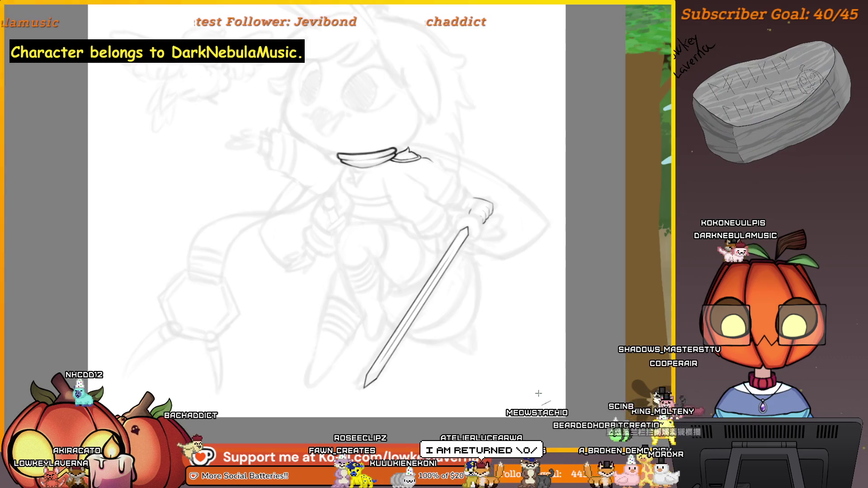
pyautogui.scroll(4, 422, 280)
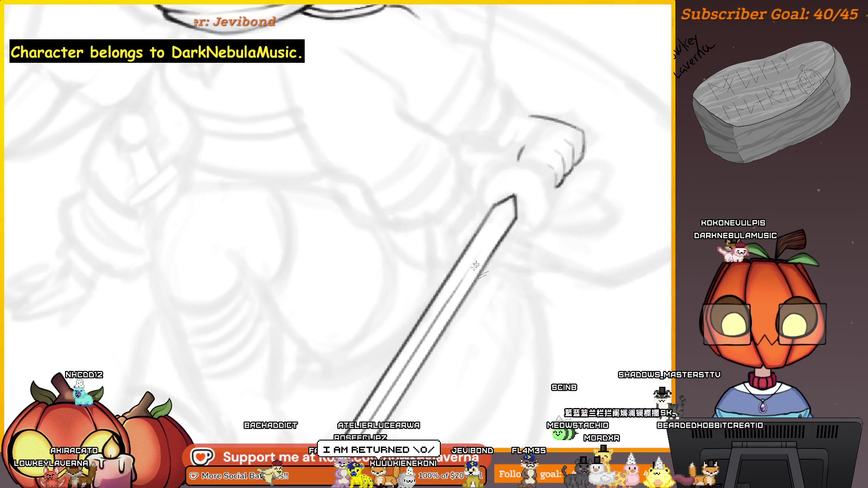
pyautogui.moveTo(452, 295); pyautogui.dragTo(496, 224)
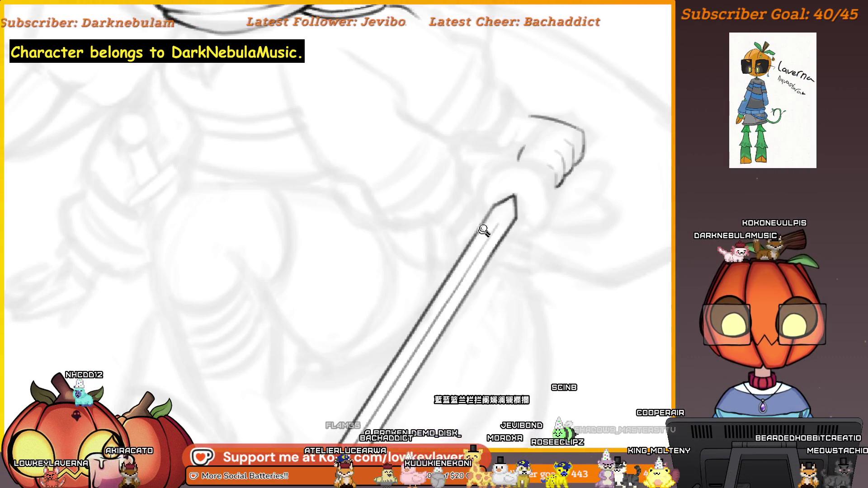
pyautogui.scroll(-5, 483, 230)
pyautogui.moveTo(579, 293); pyautogui.dragTo(556, 303)
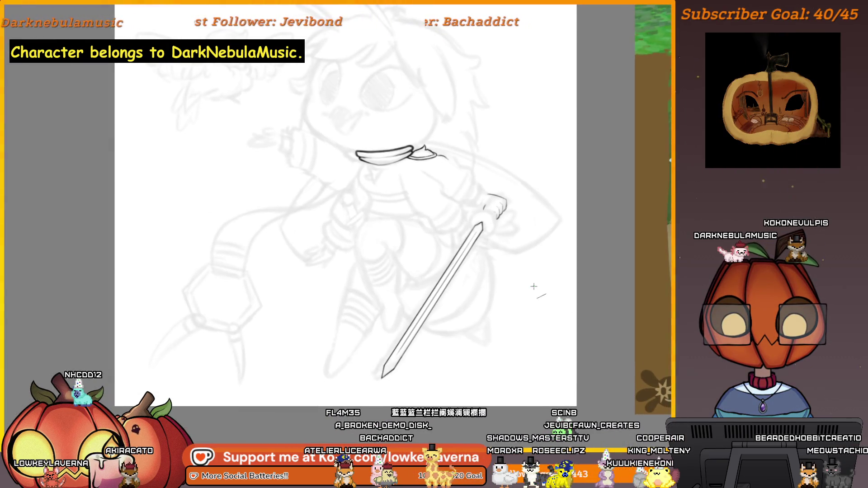
pyautogui.scroll(3, 499, 184)
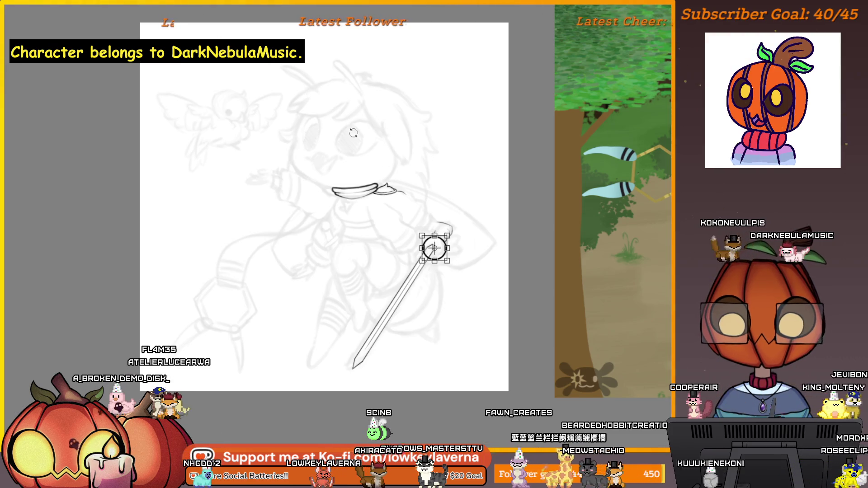
# - Commit the resized guard circle and nudge it slightly up and right beside the fist
pyautogui.scroll(3, 353, 133)
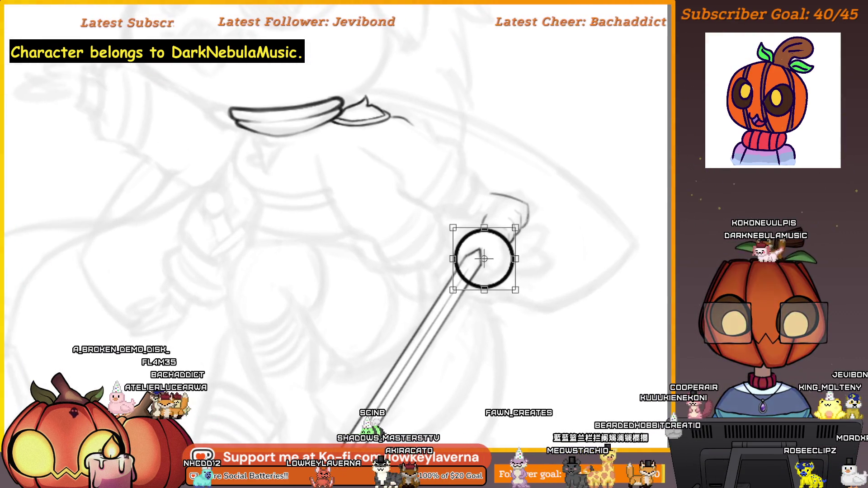
pyautogui.press('Return')
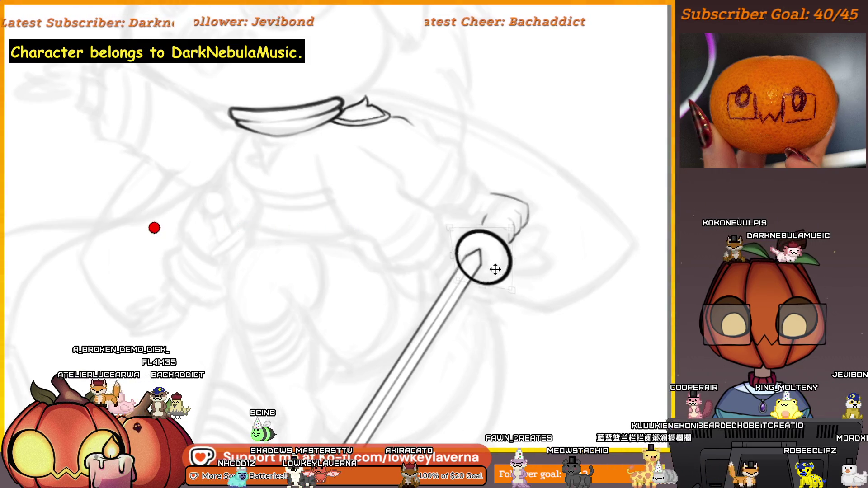
pyautogui.scroll(-3, 495, 269)
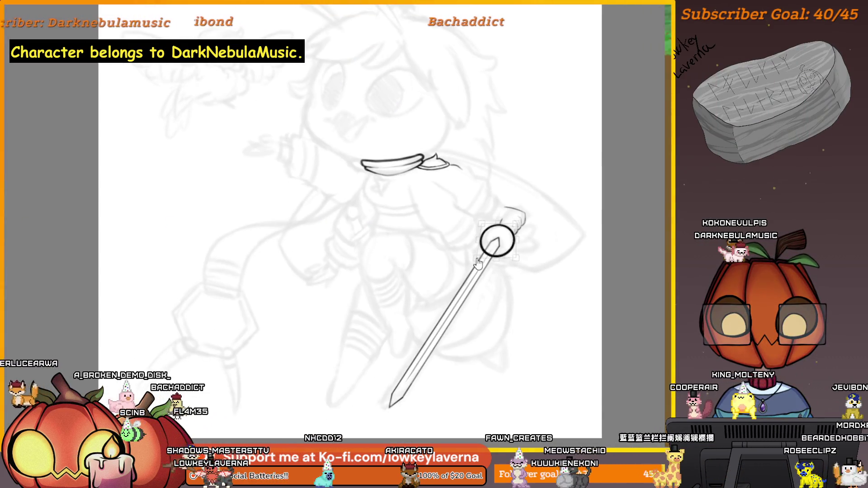
pyautogui.moveTo(497, 242); pyautogui.dragTo(509, 247)
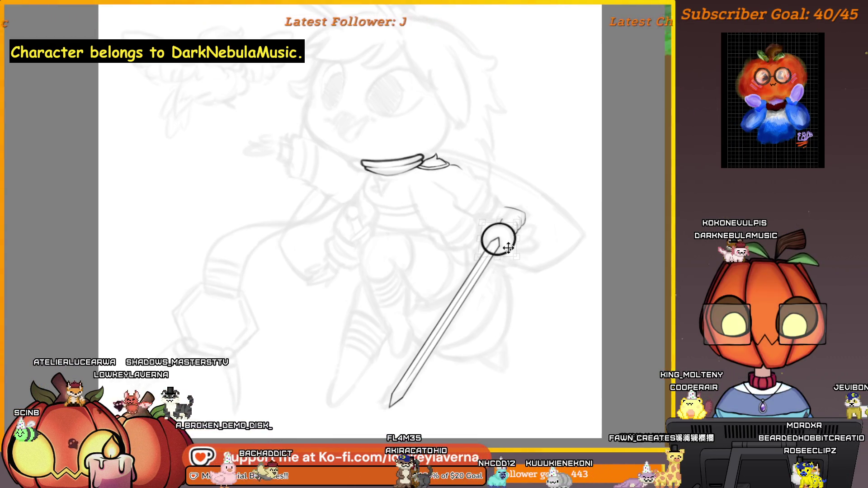
pyautogui.scroll(-2, 538, 229)
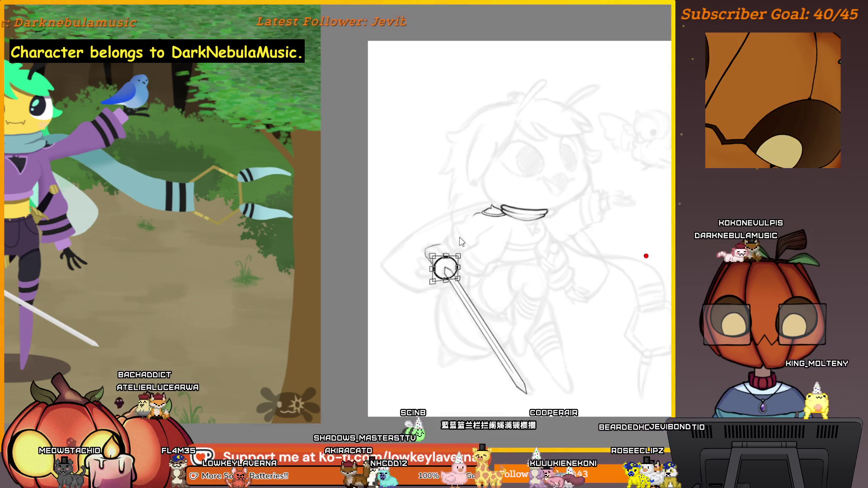
pyautogui.hotkey('ctrl', '-')
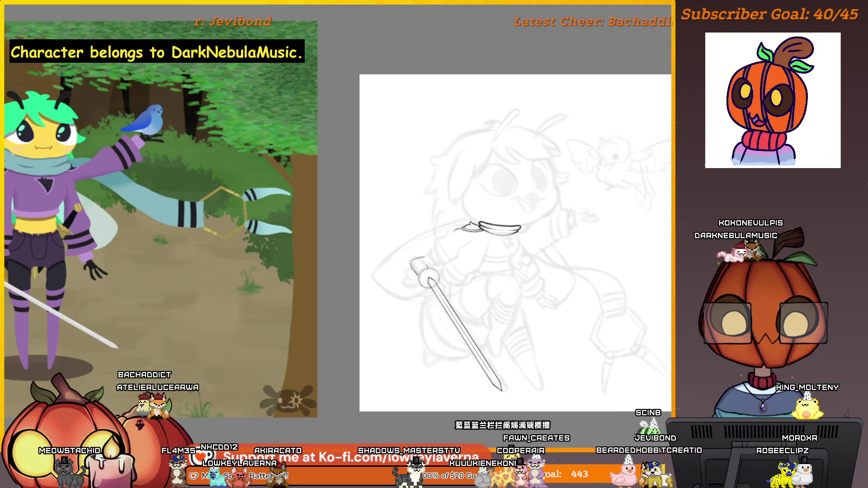
# - Zoom in closely on the guard circle and ink its right edge
pyautogui.click(414, 201)
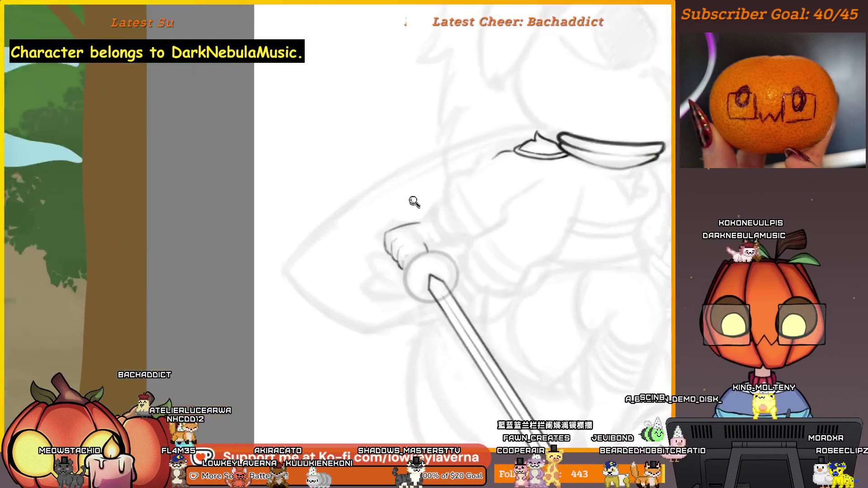
pyautogui.hotkey('ctrl', '-')
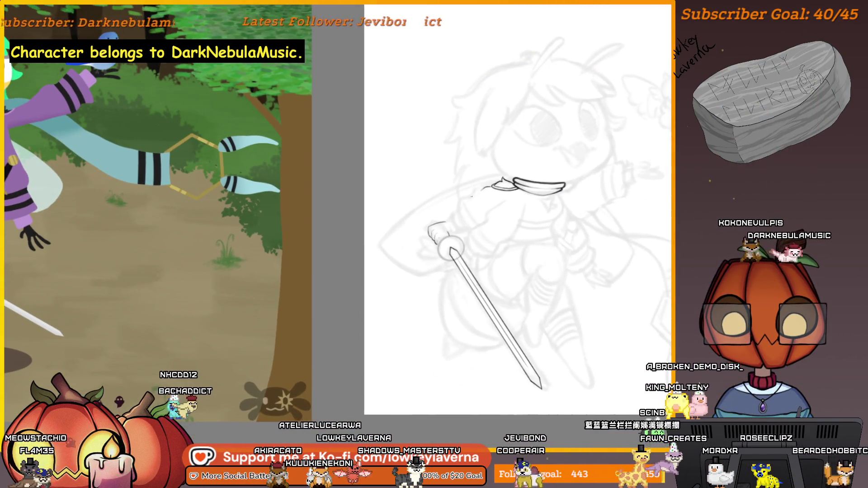
pyautogui.moveTo(449, 251)
pyautogui.mouseDown()
pyautogui.moveTo(485, 188)
pyautogui.moveTo(544, 295)
pyautogui.mouseUp()
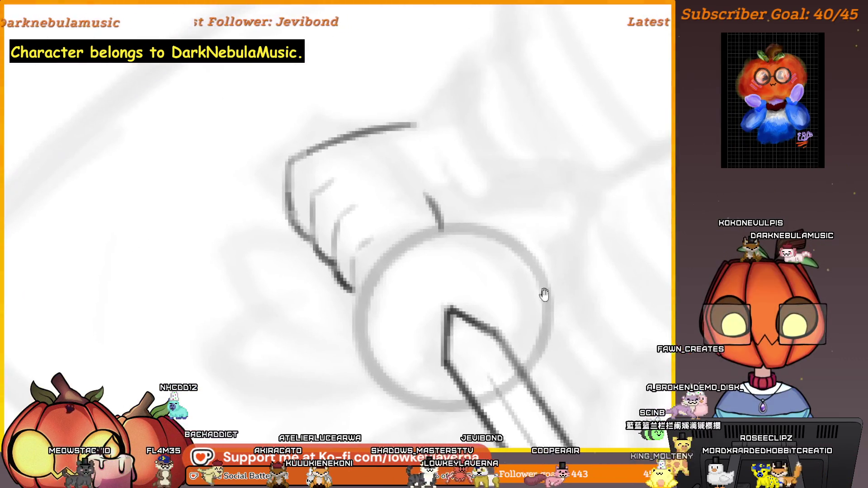
pyautogui.moveTo(537, 364)
pyautogui.mouseDown()
pyautogui.moveTo(544, 287)
pyautogui.moveTo(471, 205)
pyautogui.mouseUp()
# - Ink the guard circle's upper-left edge and flip the canvas view back to normal
pyautogui.moveTo(479, 390)
pyautogui.mouseDown()
pyautogui.moveTo(526, 372)
pyautogui.moveTo(405, 338)
pyautogui.mouseUp()
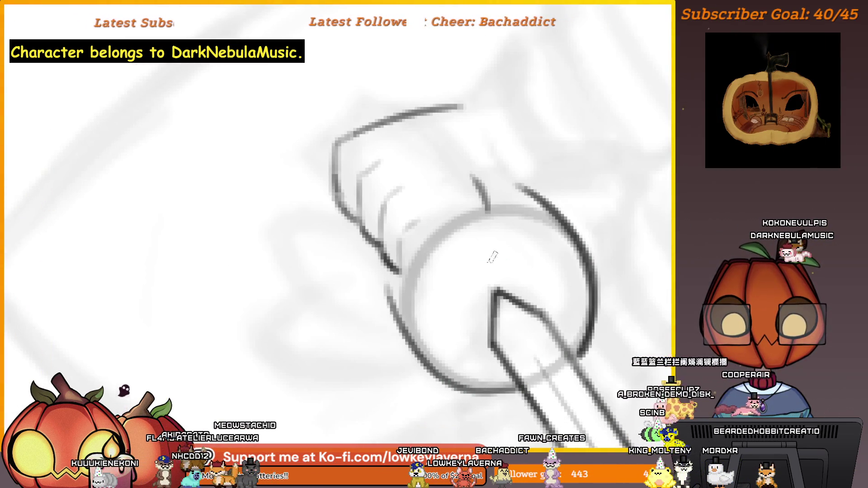
pyautogui.moveTo(511, 358); pyautogui.dragTo(520, 364)
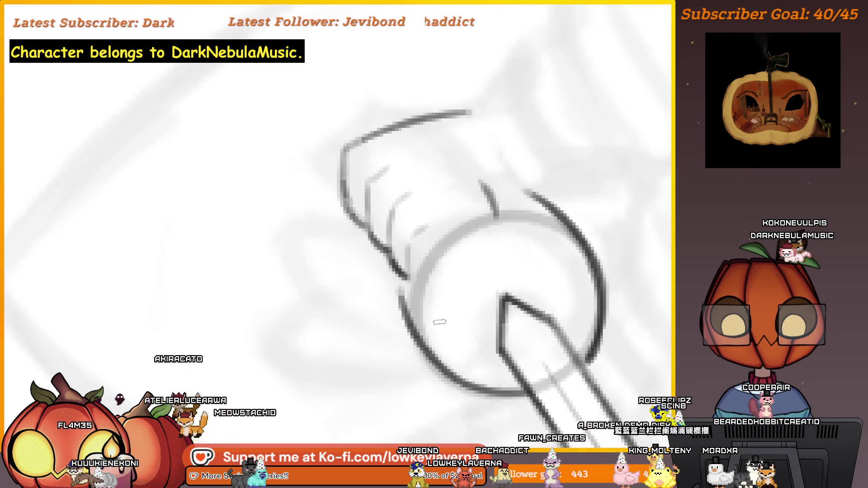
pyautogui.moveTo(537, 217)
pyautogui.mouseDown()
pyautogui.moveTo(564, 244)
pyautogui.moveTo(449, 269)
pyautogui.moveTo(432, 302)
pyautogui.mouseUp()
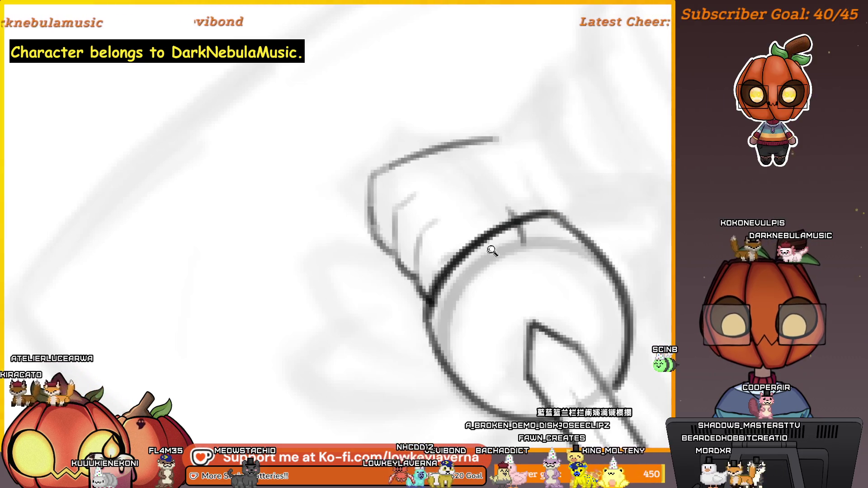
pyautogui.scroll(-5, 492, 248)
pyautogui.scroll(-5, 544, 242)
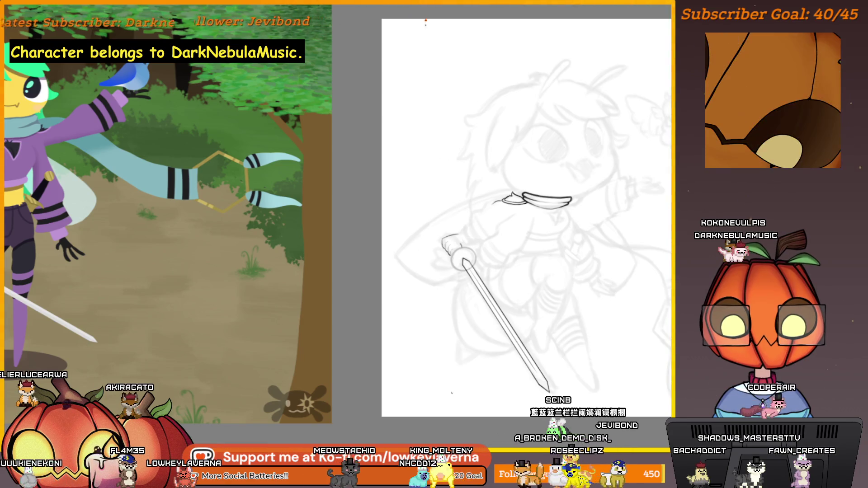
pyautogui.scroll(3, 468, 262)
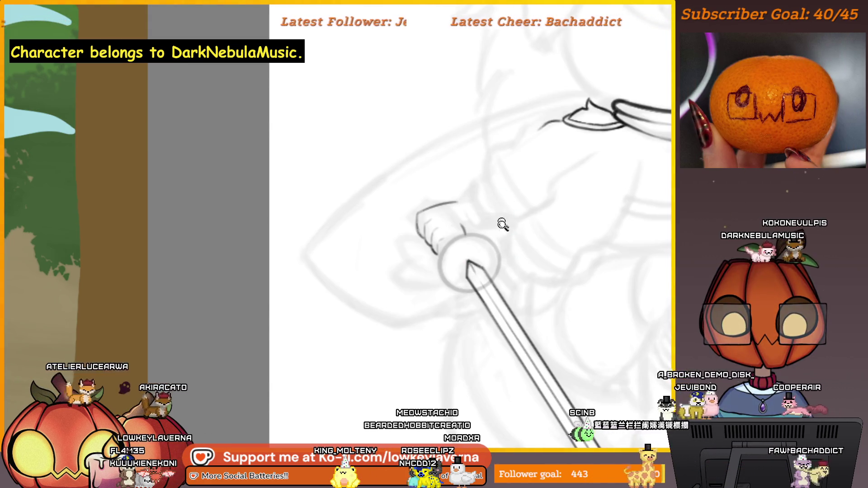
pyautogui.scroll(-3, 503, 225)
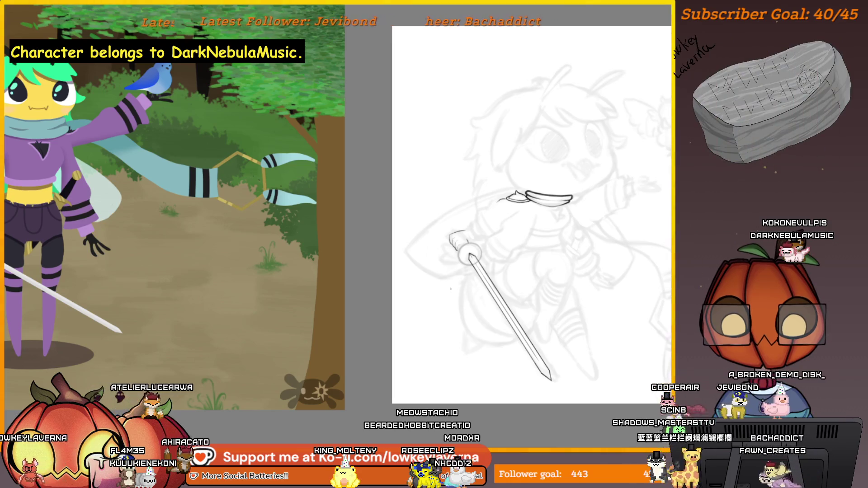
pyautogui.press('m')
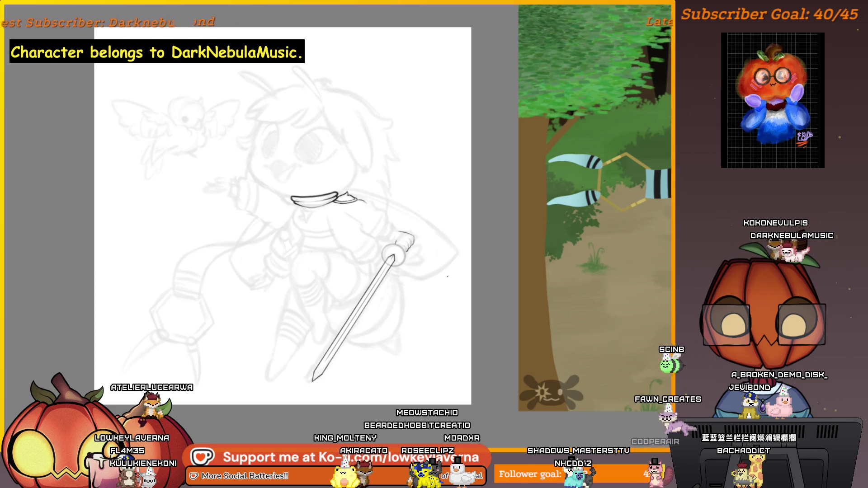
pyautogui.scroll(5, 392, 255)
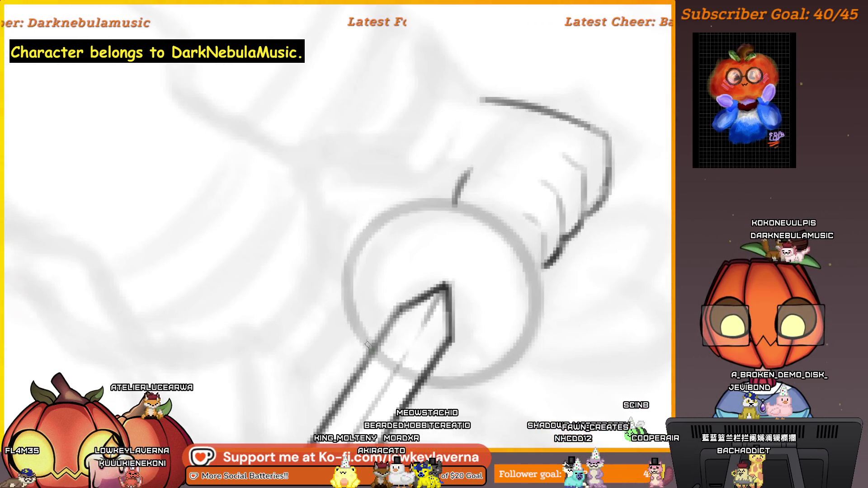
# - Ink the left edge of the guard circle
pyautogui.moveTo(367, 344); pyautogui.dragTo(348, 276)
pyautogui.hscroll(2, 464, 170)
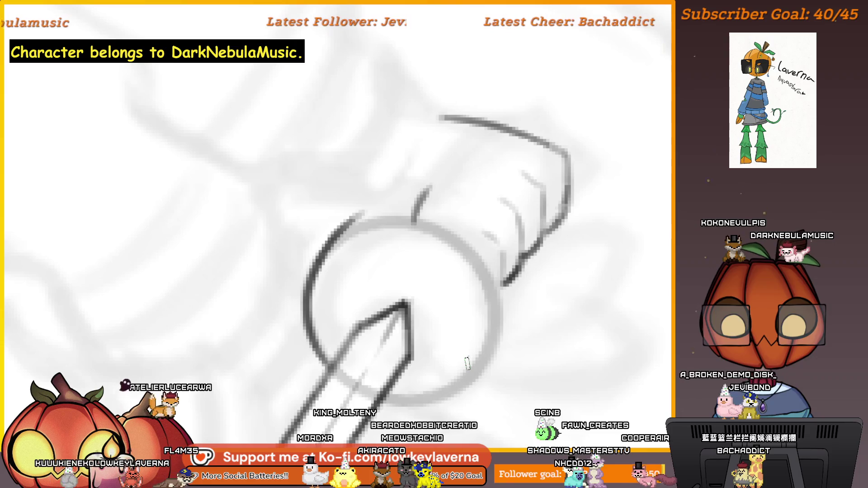
pyautogui.scroll(-2, 467, 363)
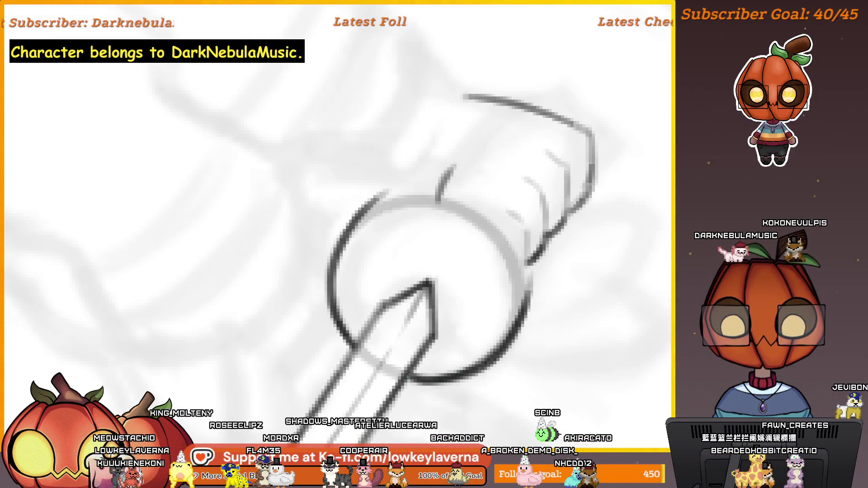
# - Mirror the view, ink the guard's remaining faint edge, and toggle the sketch layer to check the lineart
pyautogui.moveTo(515, 271); pyautogui.dragTo(554, 320)
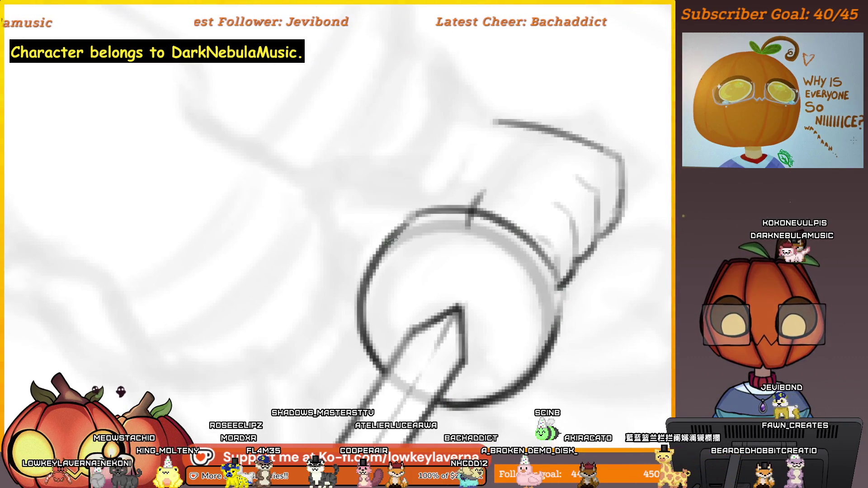
pyautogui.scroll(-5, 577, 280)
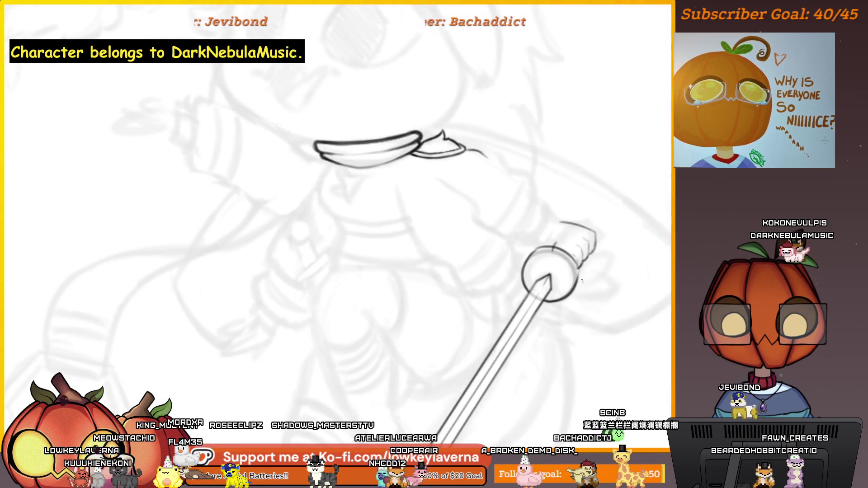
pyautogui.moveTo(592, 344)
pyautogui.mouseDown()
pyautogui.moveTo(535, 316)
pyautogui.moveTo(392, 326)
pyautogui.mouseUp()
pyautogui.press('h')
pyautogui.moveTo(154, 270)
pyautogui.mouseDown()
pyautogui.moveTo(447, 270)
pyautogui.moveTo(542, 289)
pyautogui.mouseUp()
pyautogui.scroll(5, 508, 258)
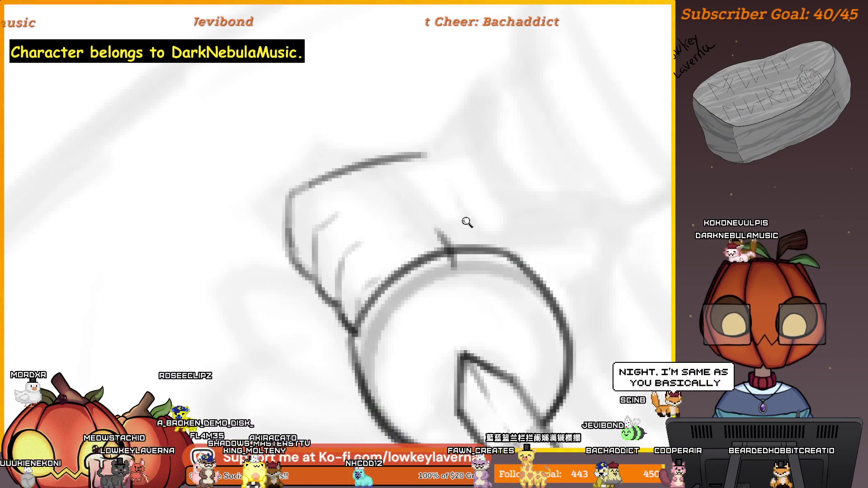
pyautogui.scroll(-5, 465, 223)
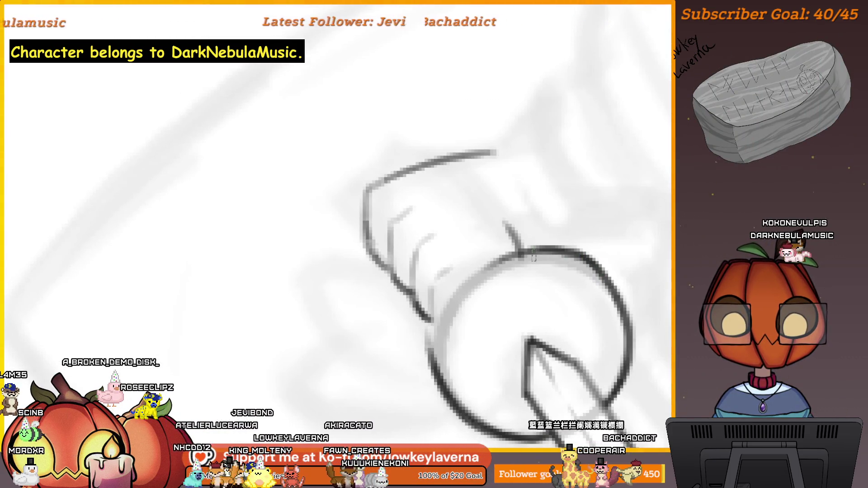
pyautogui.moveTo(449, 305); pyautogui.dragTo(428, 364)
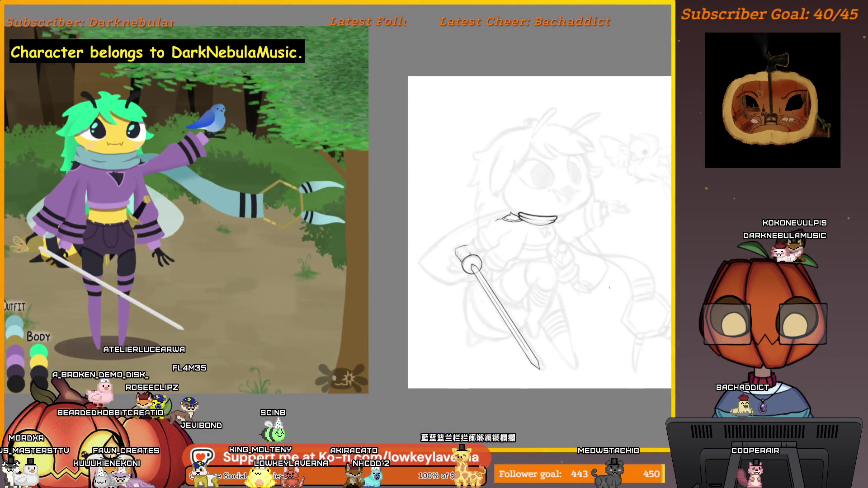
pyautogui.hotkey('ctrl', ',')
pyautogui.hotkey('ctrl', ',')
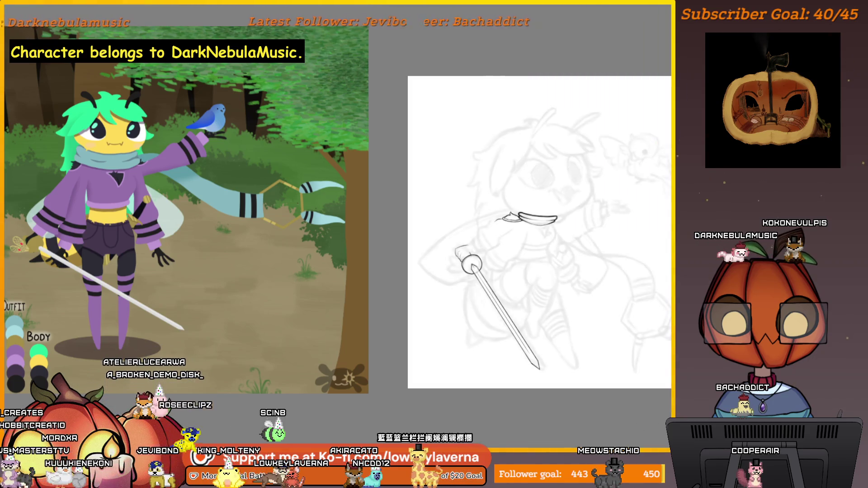
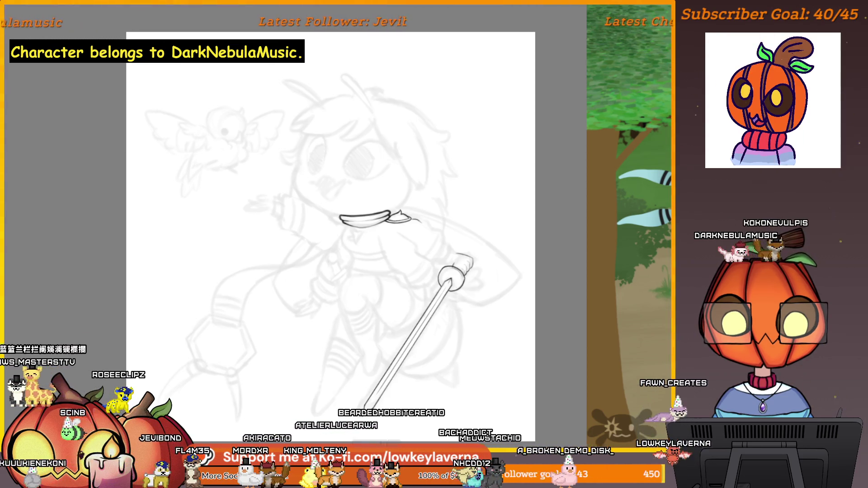
# - Mirror the canvas view and sample black from the sword line
pyautogui.scroll(5, 491, 157)
pyautogui.moveTo(492, 158); pyautogui.dragTo(552, 197)
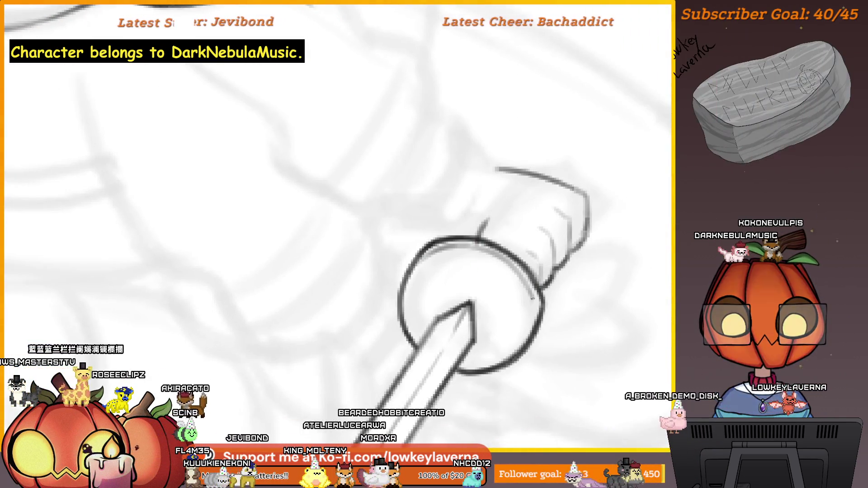
pyautogui.hotkey('ctrl', '0')
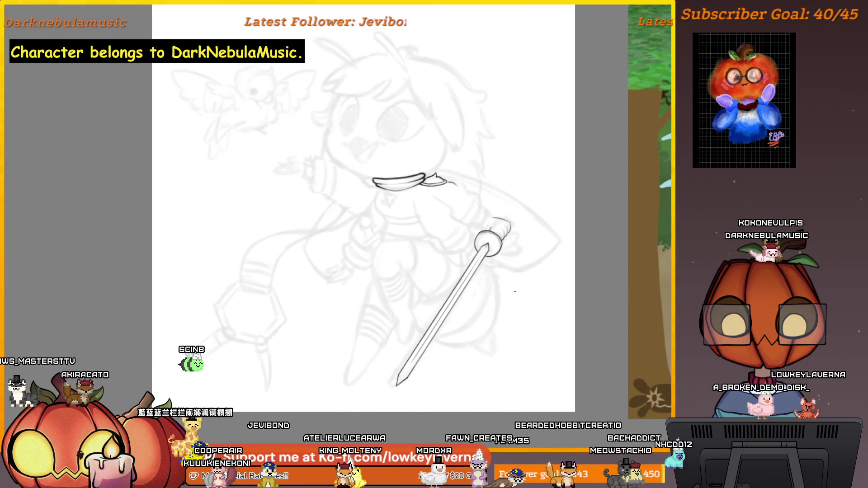
pyautogui.press('m')
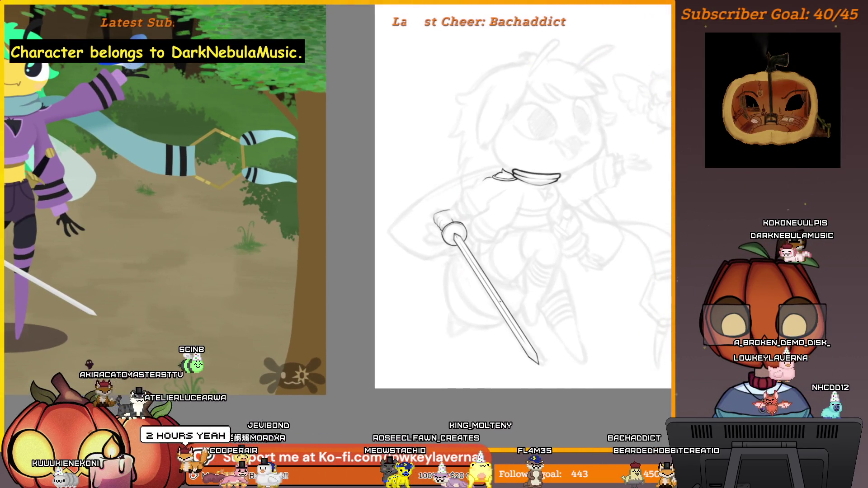
pyautogui.keyDown('ctrl'); pyautogui.click(502, 299); pyautogui.keyUp('ctrl')
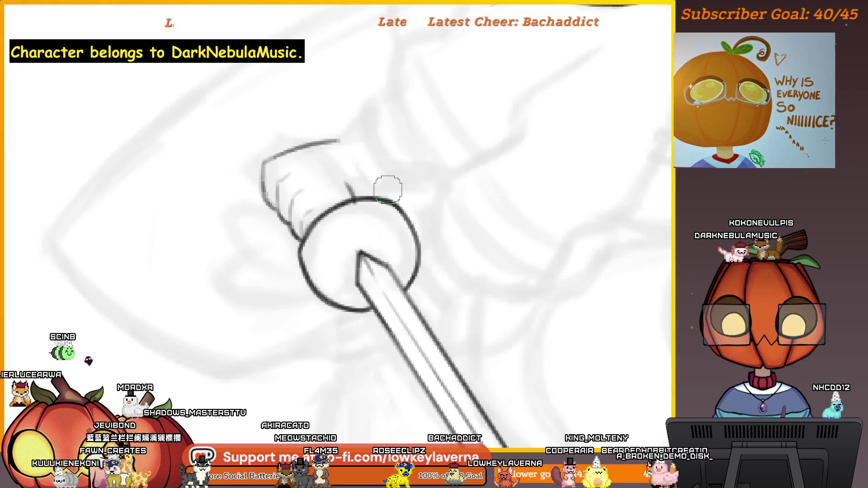
# - Erase the stretch of the pommel circle outline that overlaps the hand
pyautogui.moveTo(367, 191); pyautogui.dragTo(404, 205)
pyautogui.moveTo(359, 158)
pyautogui.mouseDown()
pyautogui.moveTo(458, 250)
pyautogui.moveTo(462, 263)
pyautogui.moveTo(453, 266)
pyautogui.mouseUp()
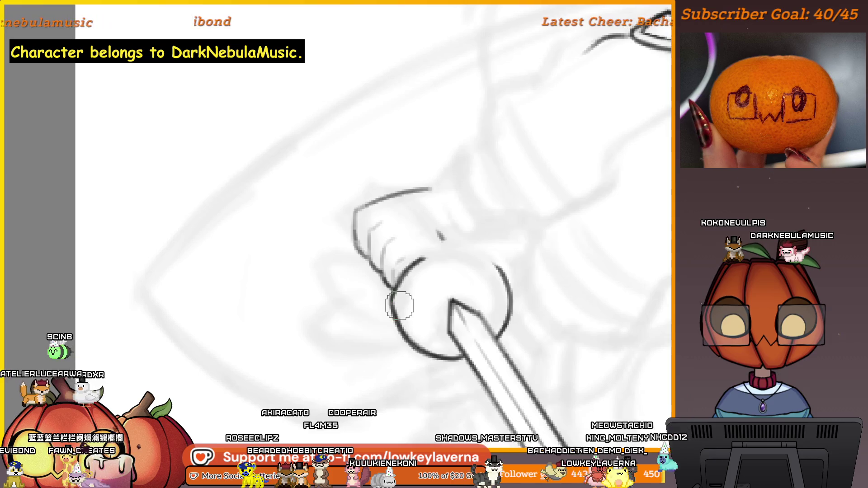
pyautogui.scroll(3, 497, 253)
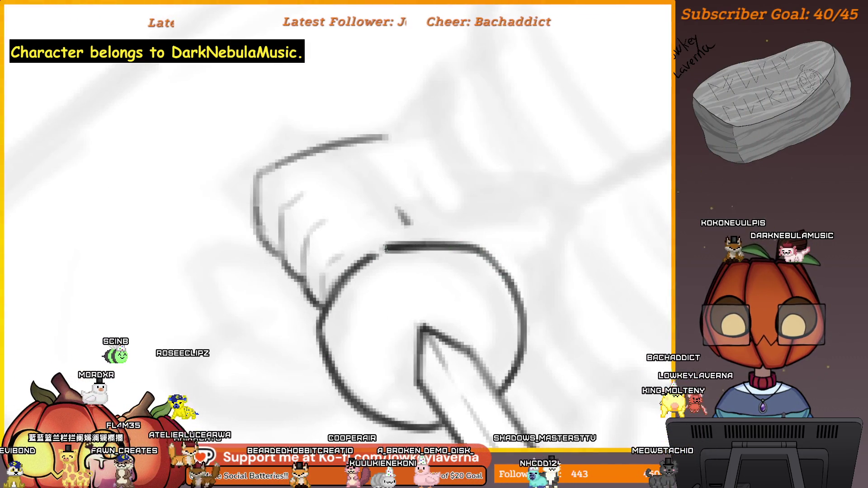
pyautogui.scroll(-3, 377, 248)
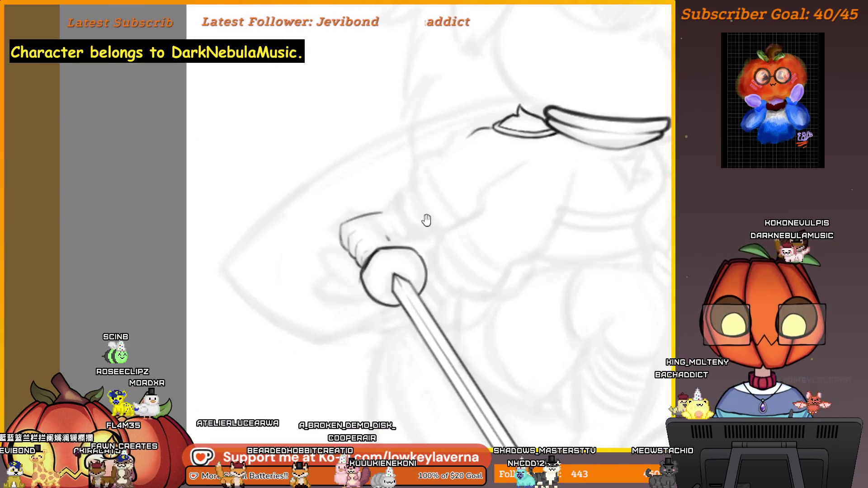
pyautogui.scroll(-3, 421, 201)
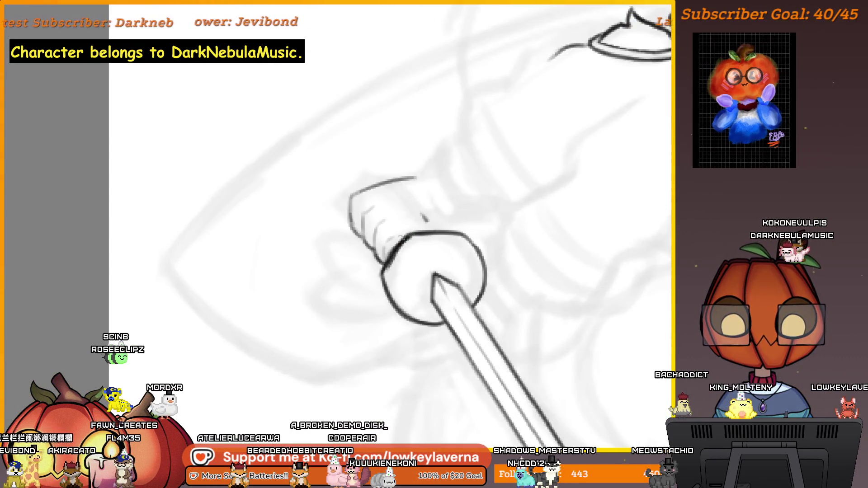
pyautogui.scroll(3, 429, 171)
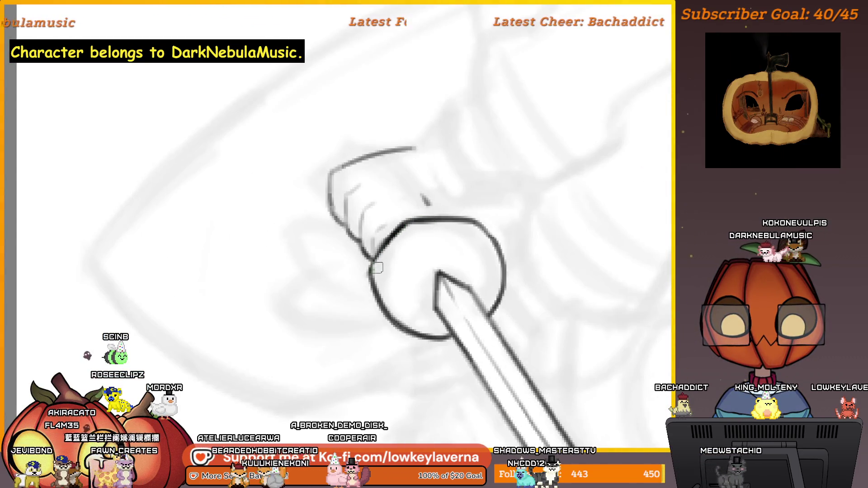
pyautogui.scroll(-5, 417, 219)
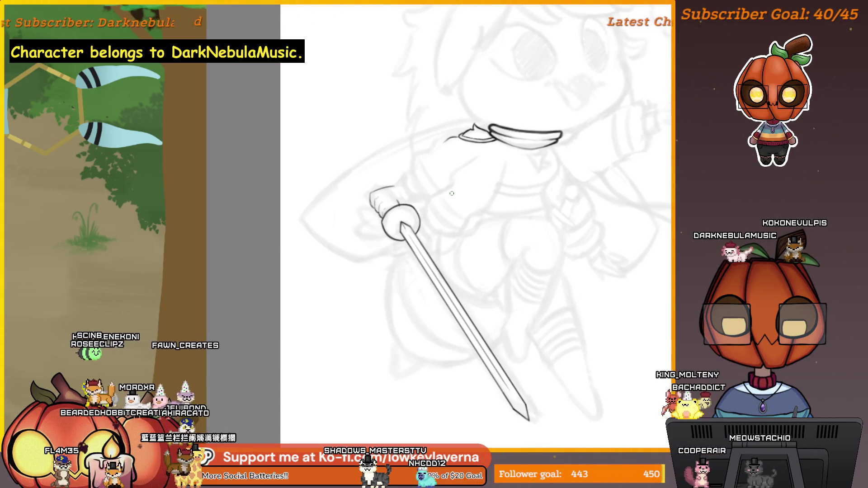
# - Erase the sword's pointed tip where it pokes into the pommel circle
pyautogui.scroll(5, 395, 218)
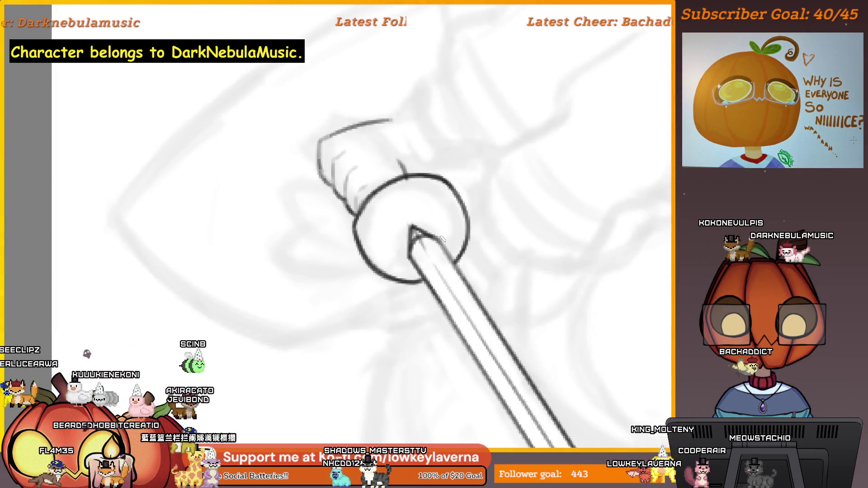
pyautogui.moveTo(410, 229); pyautogui.dragTo(405, 263)
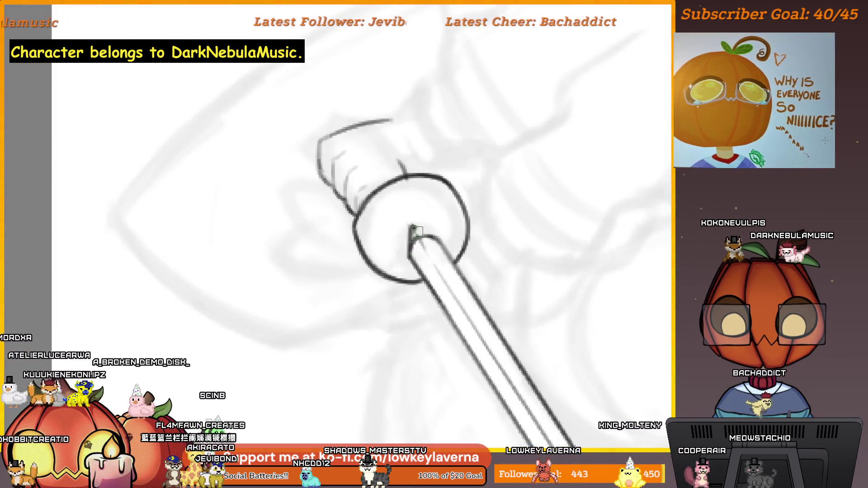
pyautogui.scroll(-5, 475, 199)
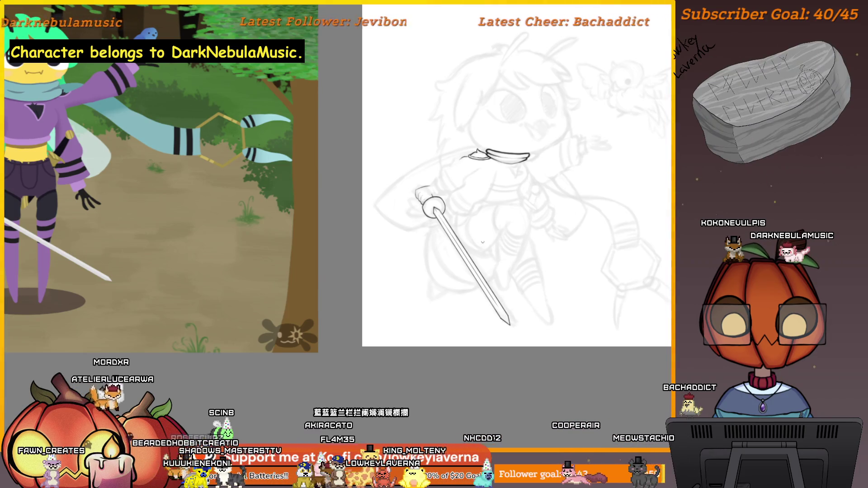
pyautogui.scroll(5, 483, 243)
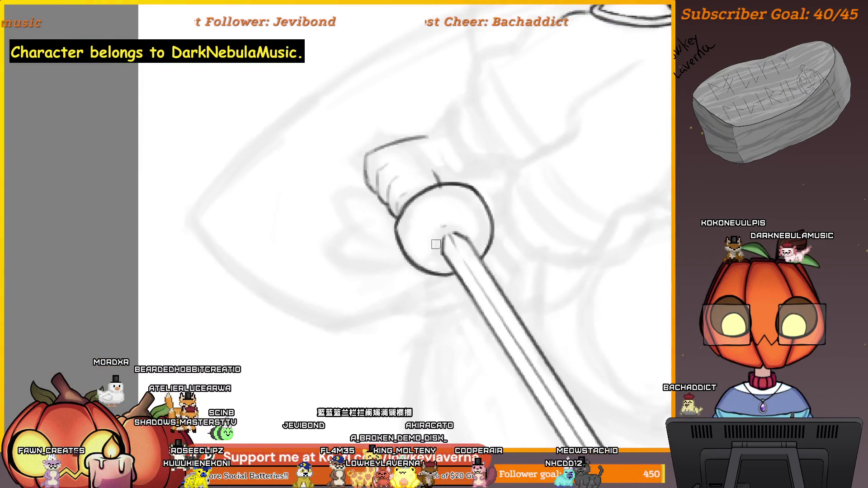
pyautogui.scroll(-5, 470, 192)
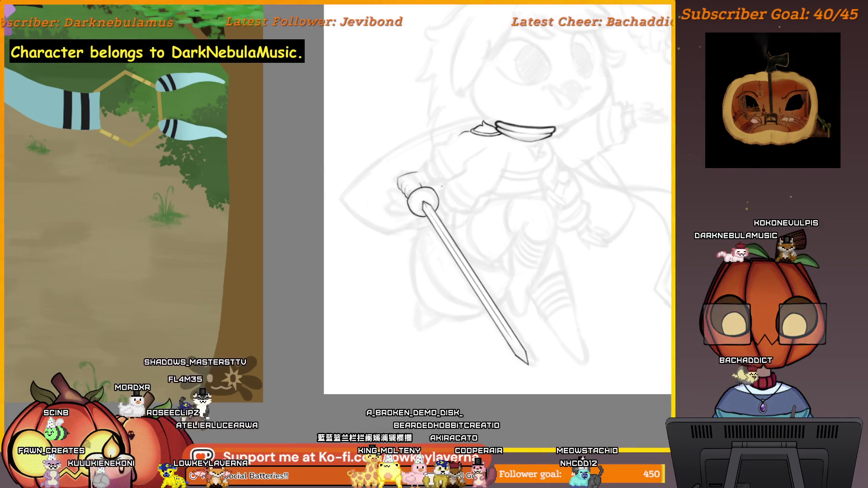
pyautogui.scroll(5, 442, 148)
pyautogui.scroll(2, 442, 148)
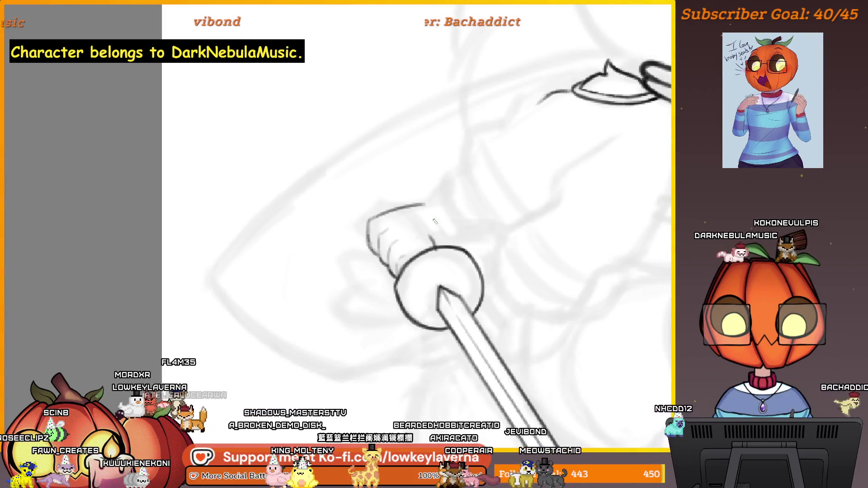
pyautogui.scroll(1, 434, 221)
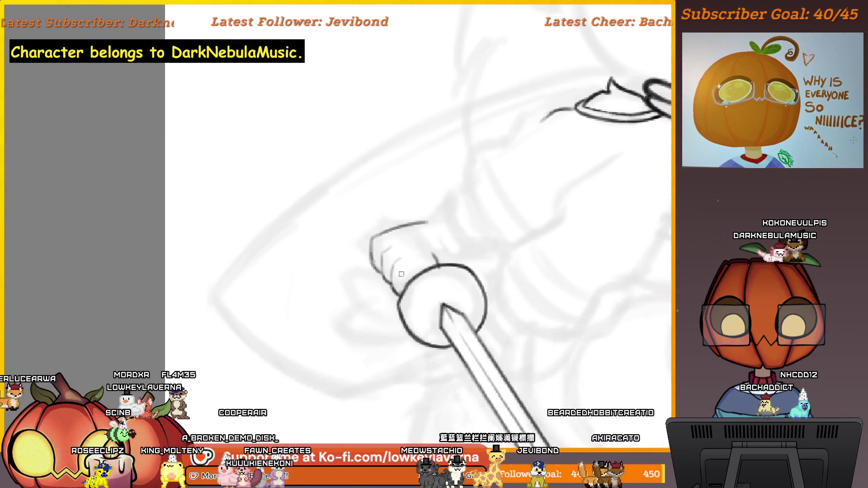
# - Reframe the hilt close-up and flip the canvas view back to normal
pyautogui.moveTo(426, 252); pyautogui.dragTo(429, 265)
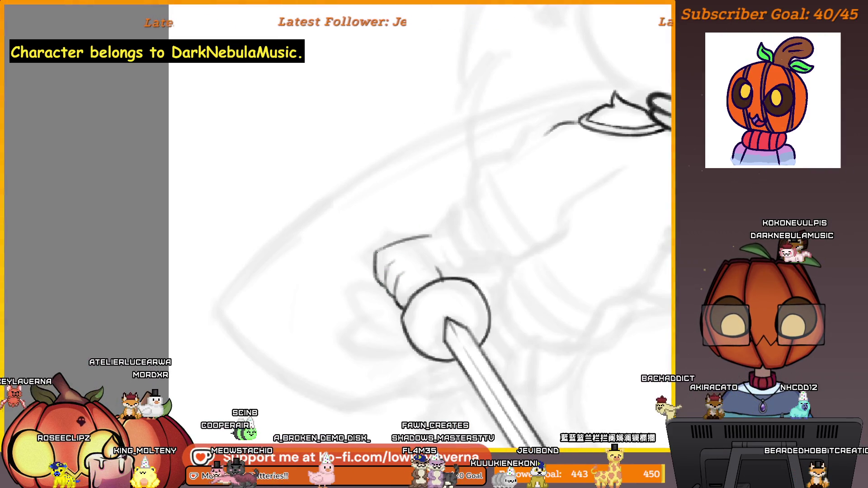
pyautogui.moveTo(450, 266); pyautogui.dragTo(426, 295)
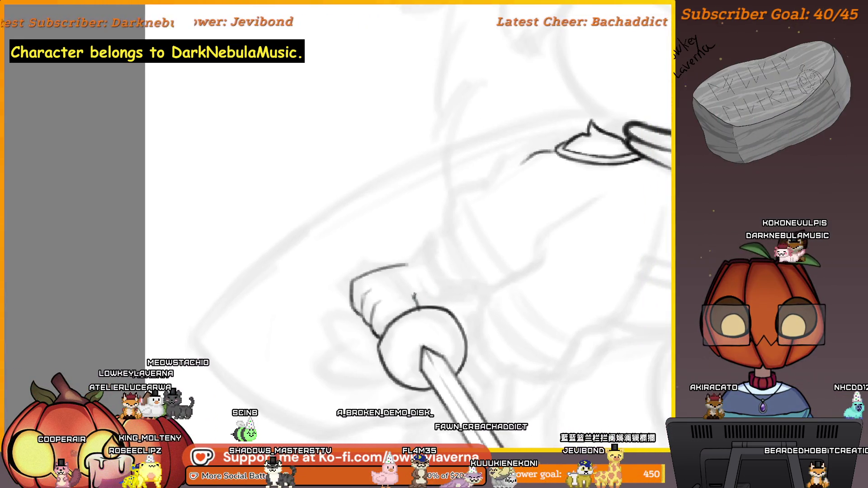
pyautogui.moveTo(410, 264); pyautogui.dragTo(390, 274)
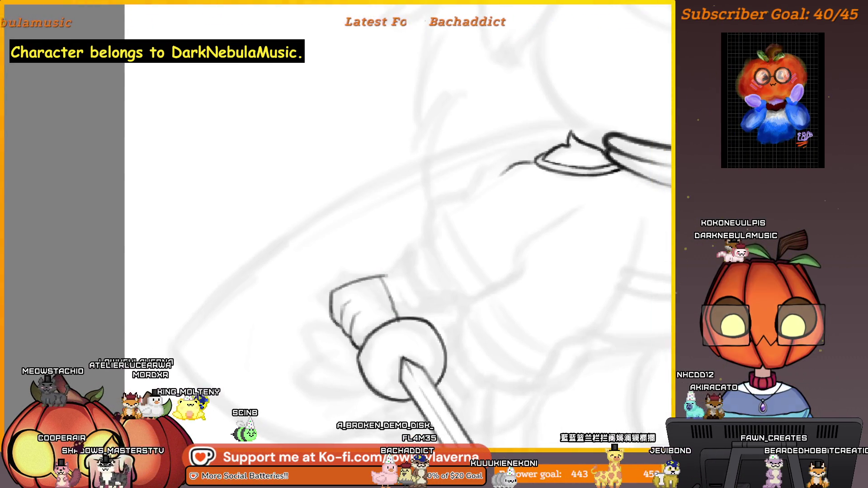
pyautogui.scroll(-5, 418, 211)
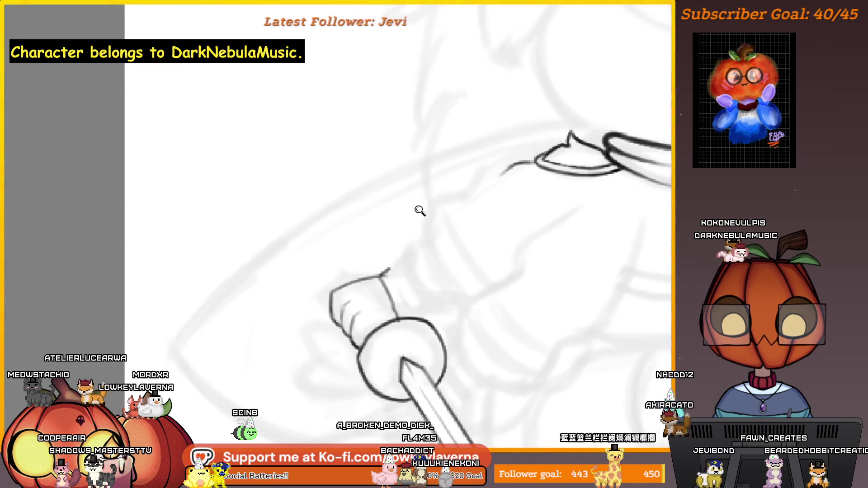
pyautogui.press('m')
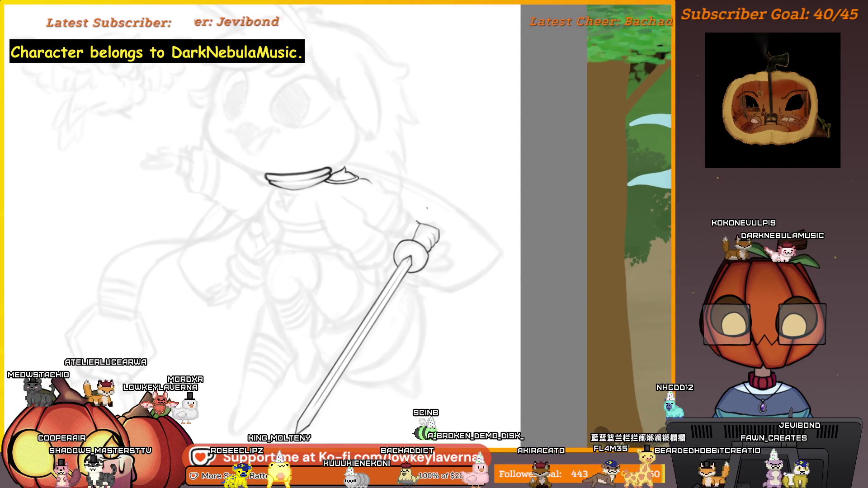
# - Ink one dark stroke along the hand's outline above the pommel, then zoom out
pyautogui.scroll(2, 400, 212)
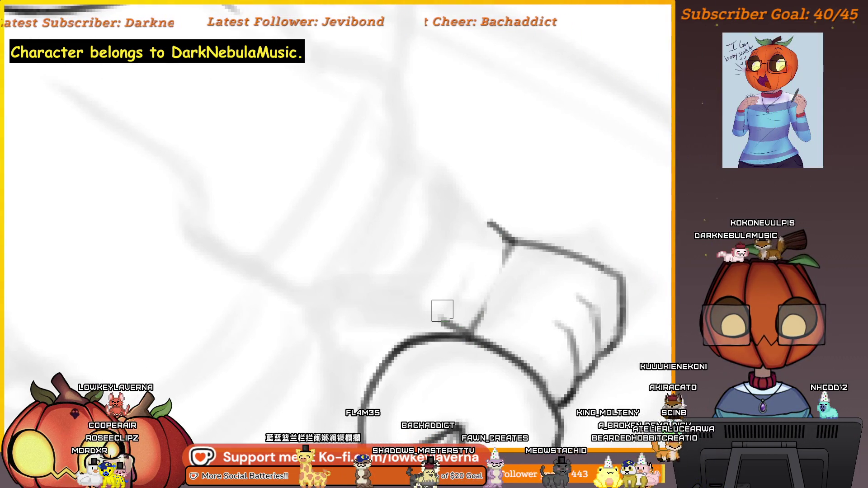
pyautogui.moveTo(510, 253); pyautogui.dragTo(472, 333)
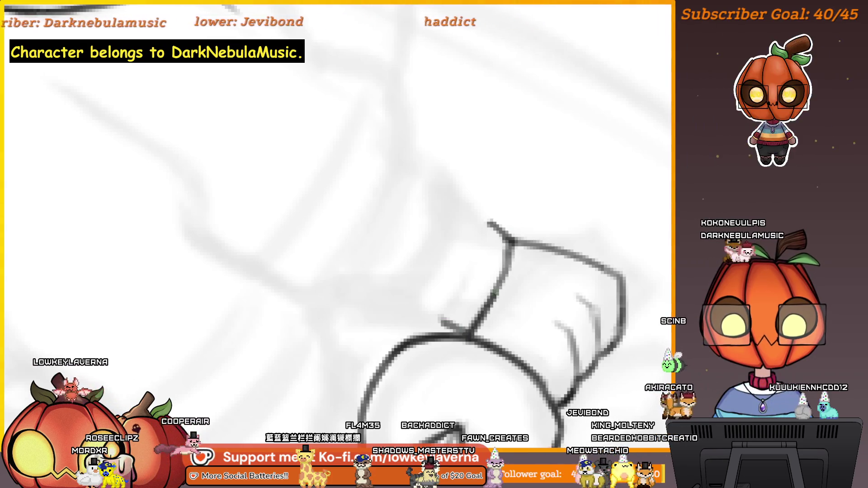
pyautogui.moveTo(514, 242); pyautogui.dragTo(541, 292)
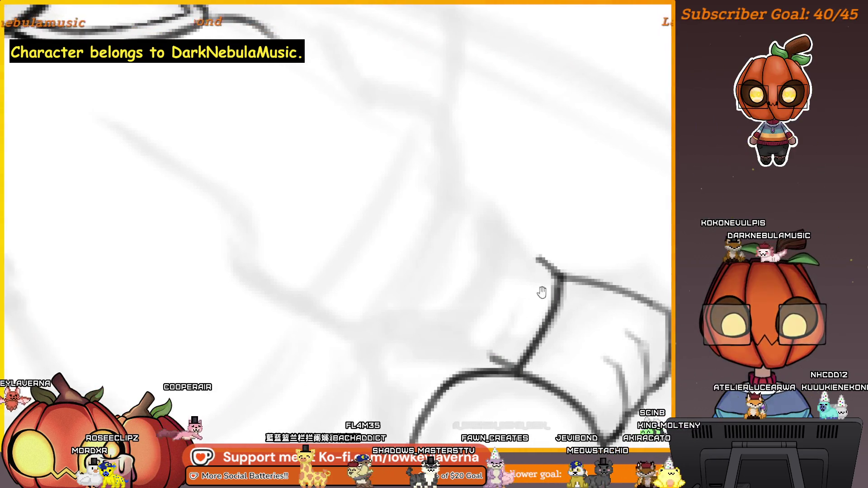
pyautogui.scroll(-5, 529, 271)
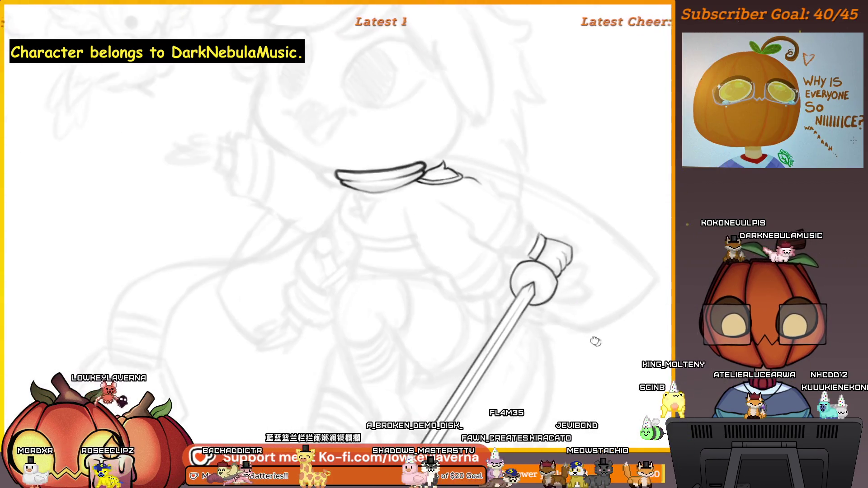
pyautogui.scroll(-5, 471, 308)
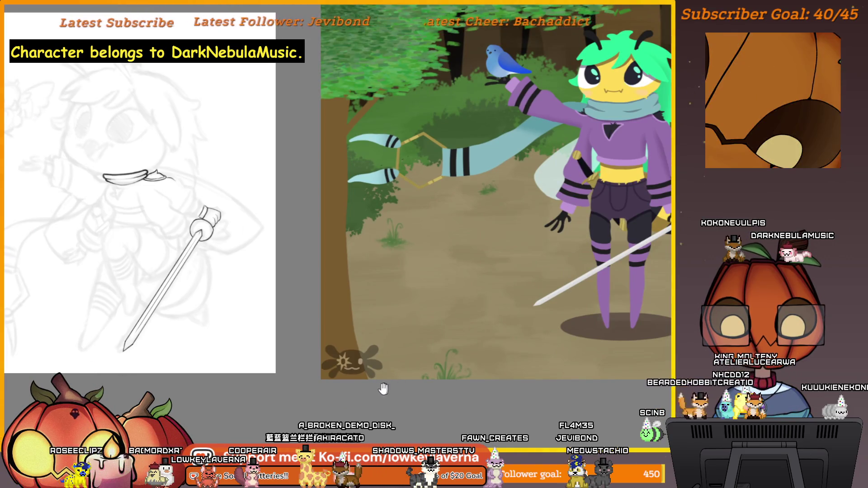
pyautogui.scroll(2, 402, 384)
pyautogui.moveTo(403, 384); pyautogui.dragTo(516, 382)
pyautogui.scroll(5, 429, 163)
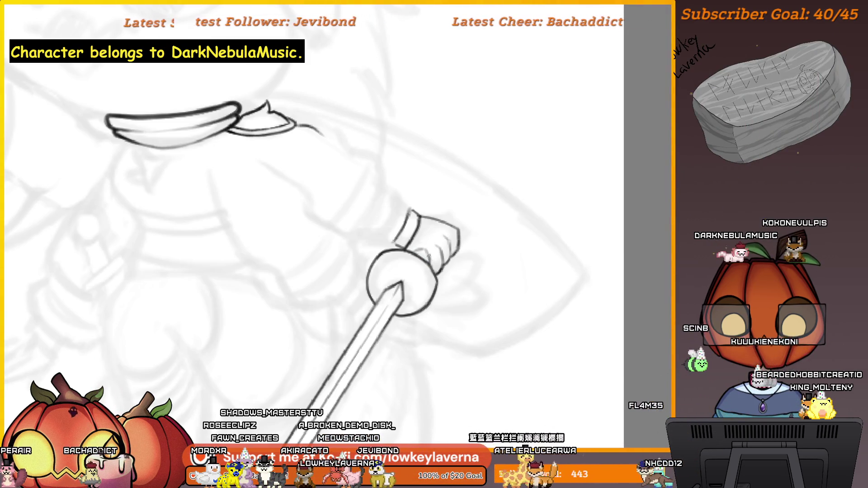
pyautogui.scroll(-5, 434, 239)
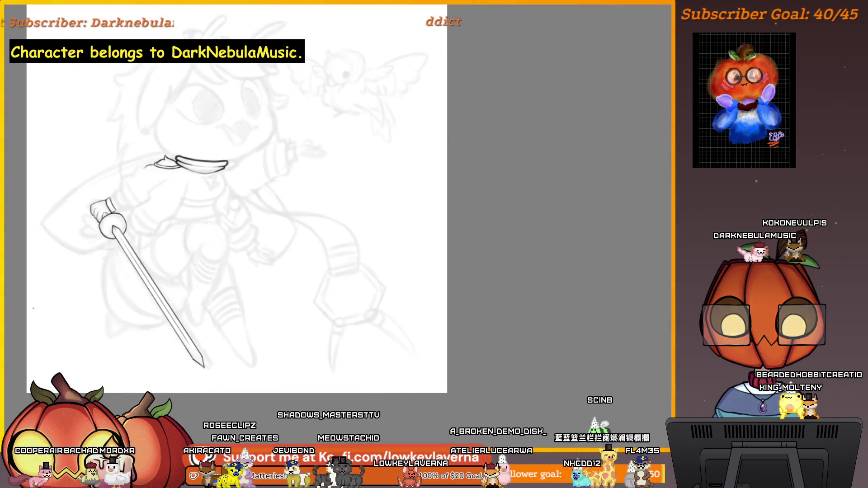
pyautogui.scroll(5, 375, 221)
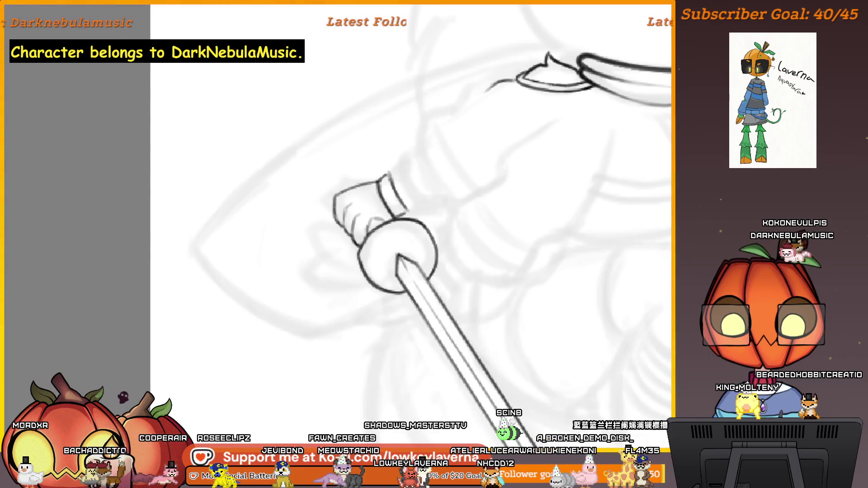
pyautogui.moveTo(370, 219); pyautogui.dragTo(403, 234)
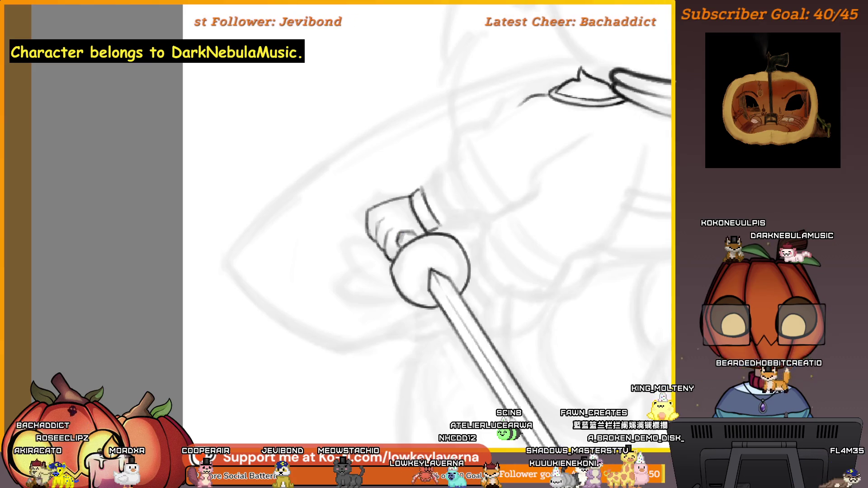
pyautogui.click(424, 187)
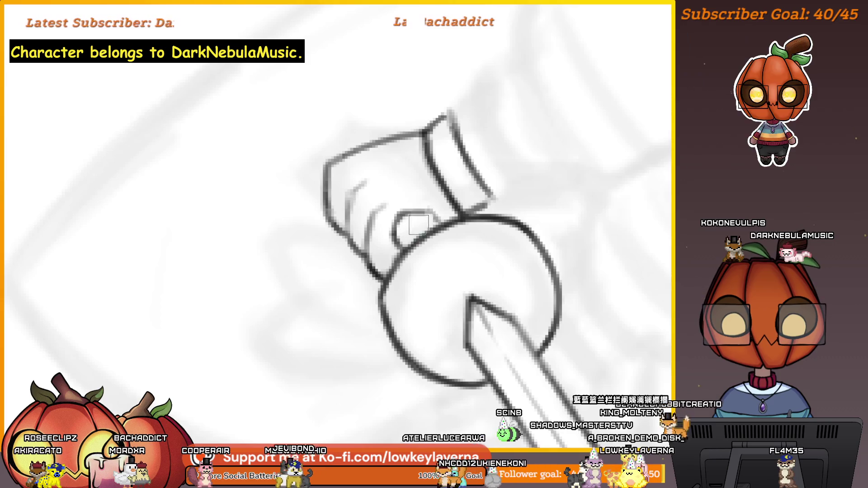
pyautogui.scroll(-3, 405, 231)
pyautogui.scroll(2, 426, 245)
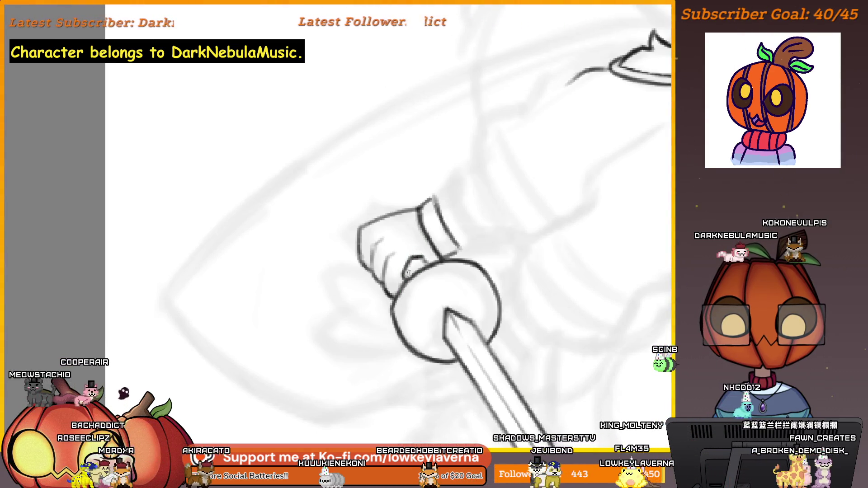
pyautogui.scroll(-5, 408, 273)
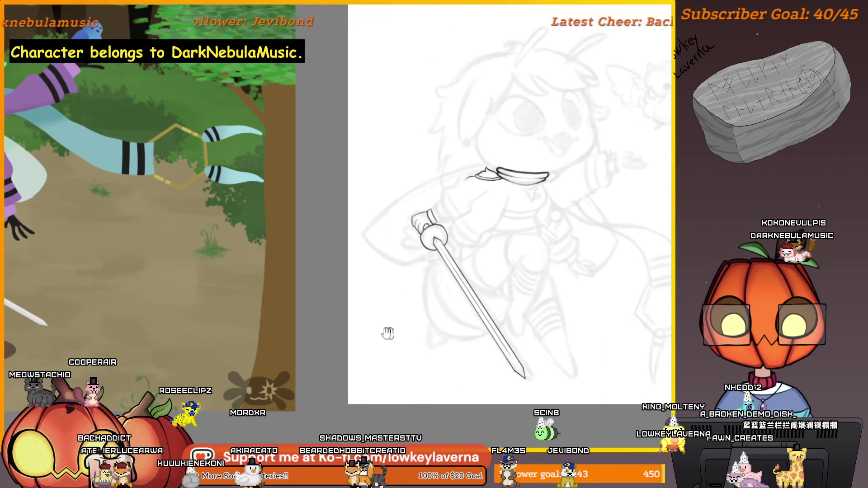
pyautogui.scroll(5, 493, 219)
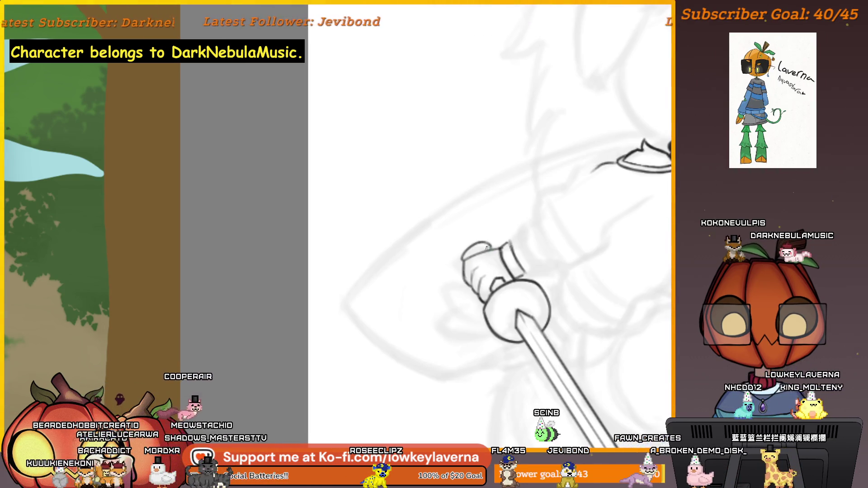
pyautogui.scroll(-5, 467, 268)
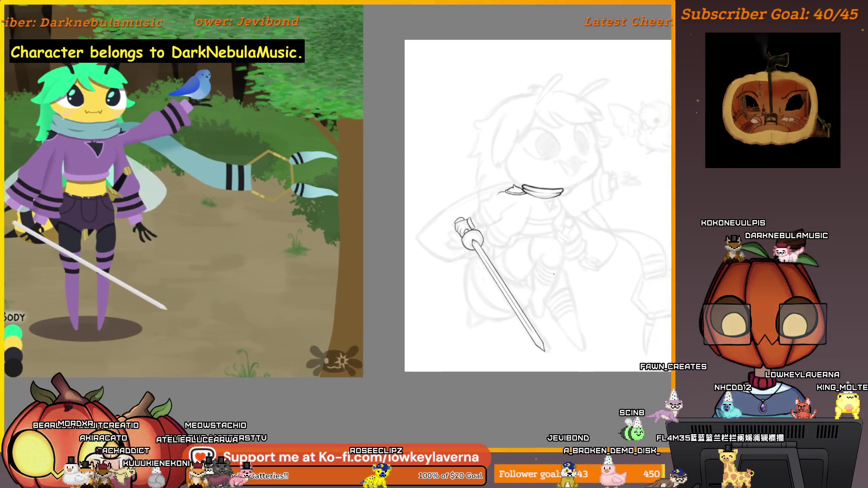
# - Ink a short stroke near the collar and enlarge the brush for the sleeve
pyautogui.scroll(5, 470, 252)
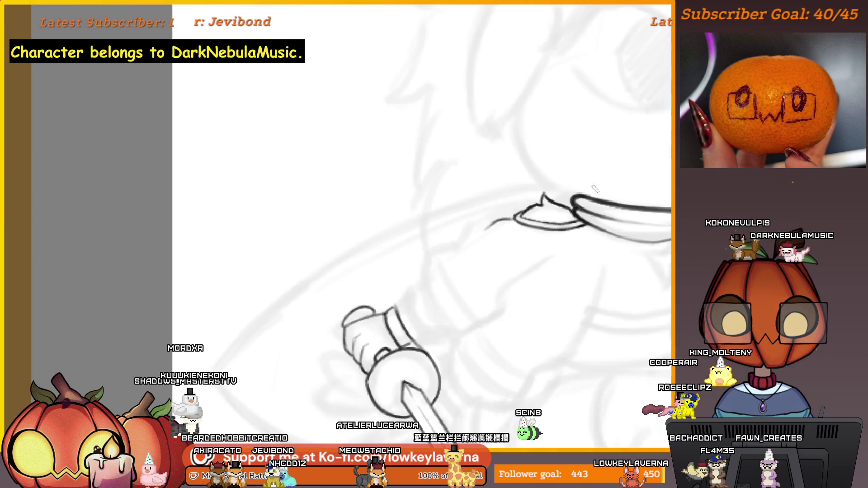
pyautogui.moveTo(583, 181); pyautogui.dragTo(617, 186)
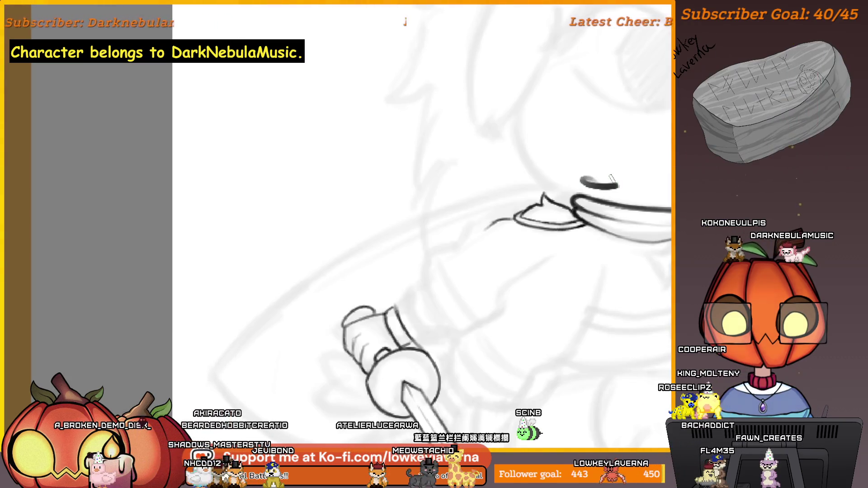
pyautogui.moveTo(419, 285); pyautogui.dragTo(442, 289)
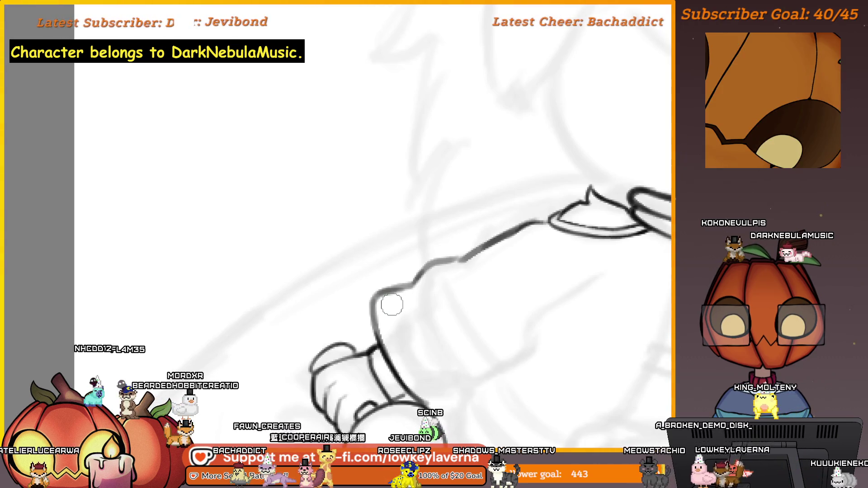
pyautogui.scroll(2, 419, 300)
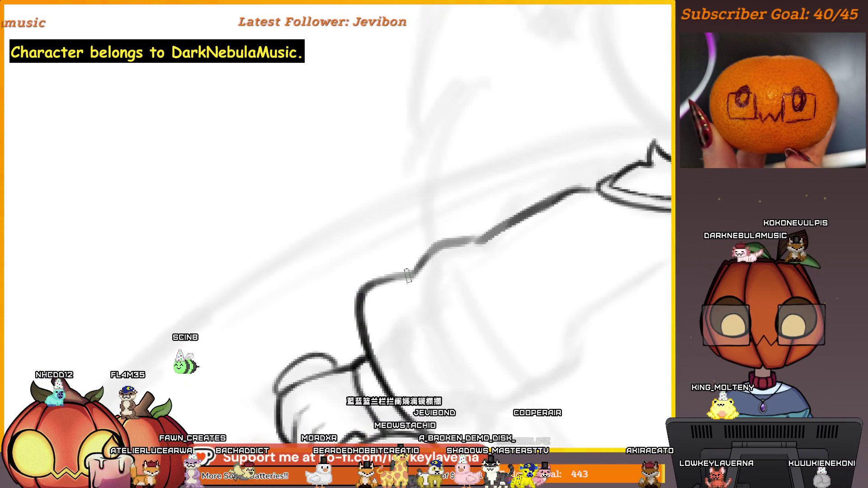
pyautogui.moveTo(407, 276); pyautogui.dragTo(384, 300)
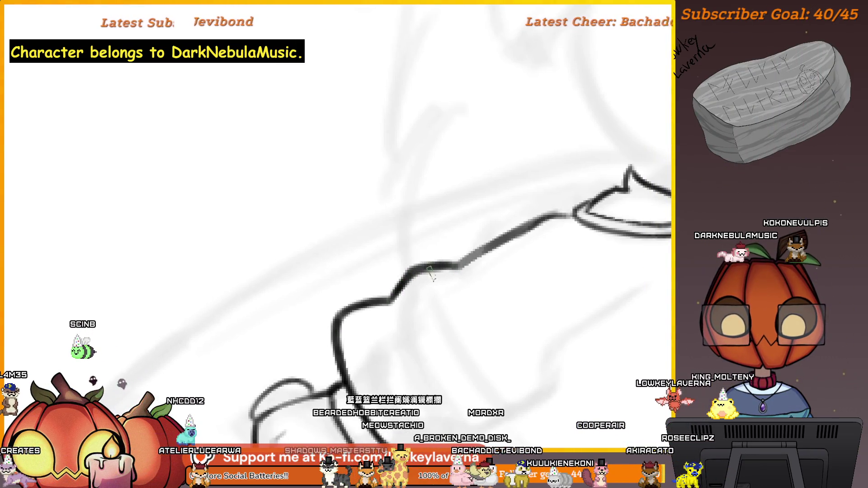
pyautogui.moveTo(432, 276); pyautogui.dragTo(353, 308)
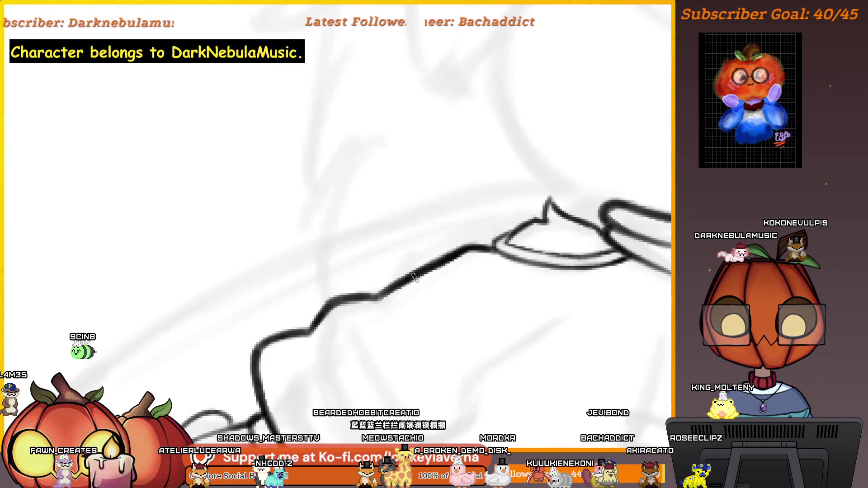
pyautogui.moveTo(377, 292); pyautogui.dragTo(435, 272)
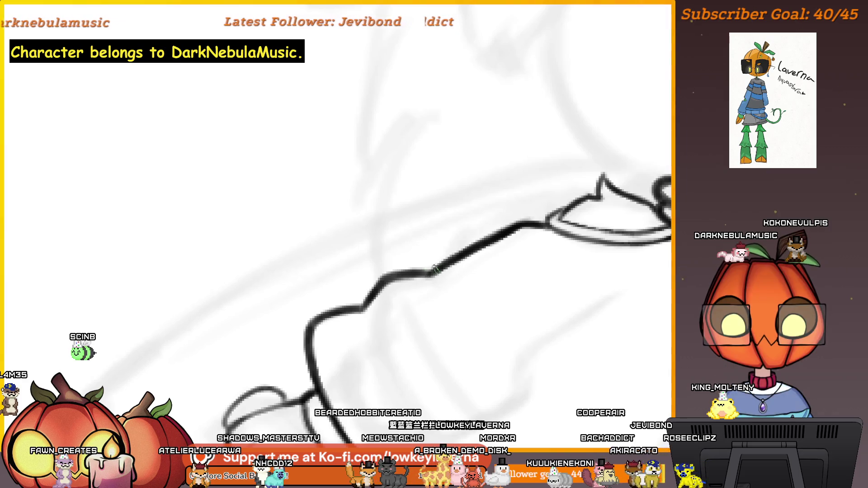
pyautogui.moveTo(544, 226); pyautogui.dragTo(499, 237)
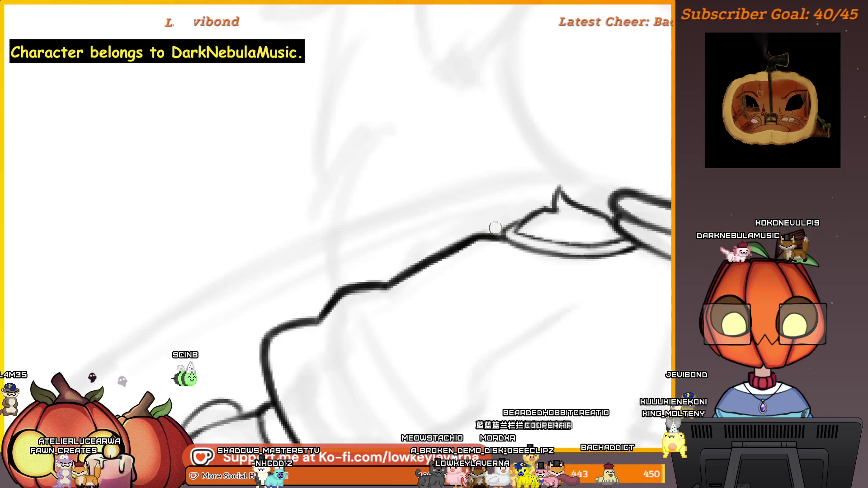
pyautogui.press(']')
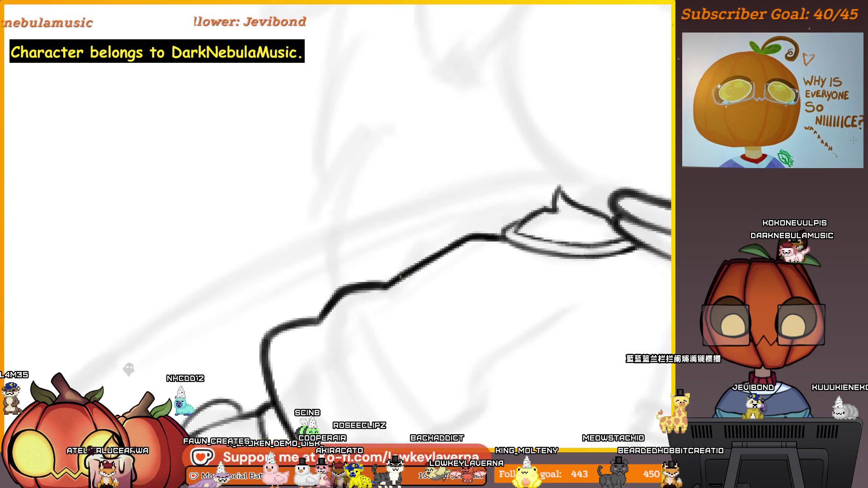
# - Extend the sleeve outline so its end joins the collar edge
pyautogui.hotkey('ctrl', '-')
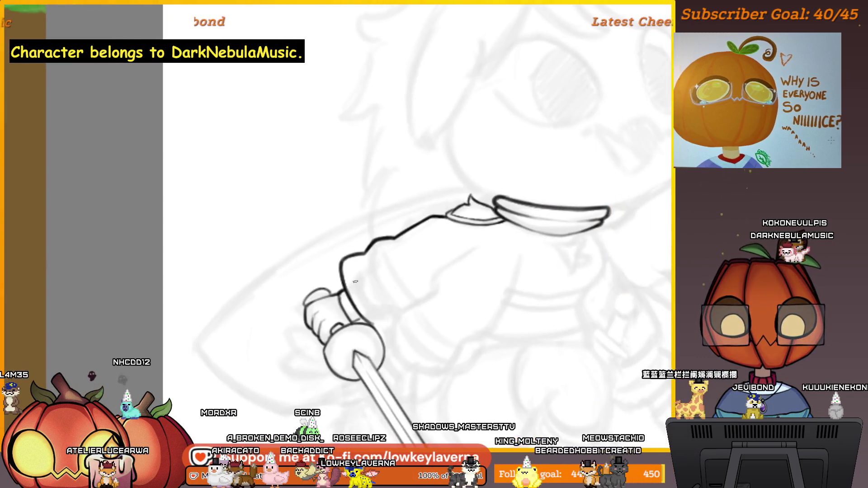
pyautogui.click(357, 256)
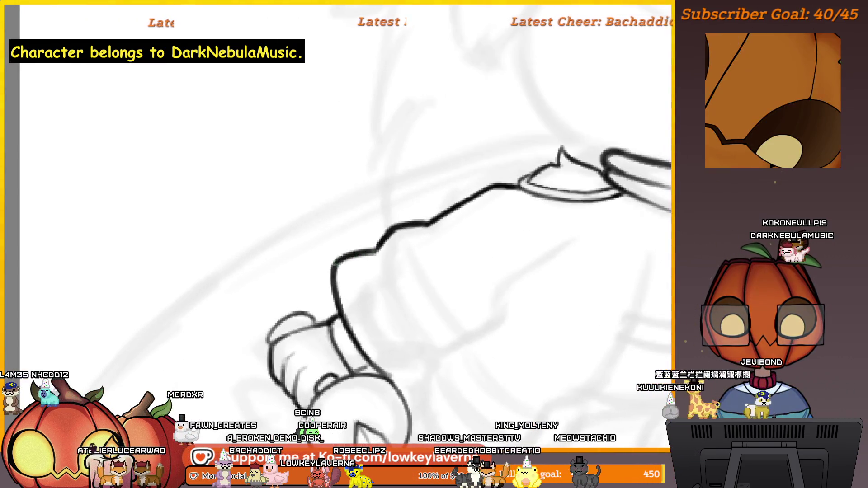
pyautogui.hotkey('ctrl', '-')
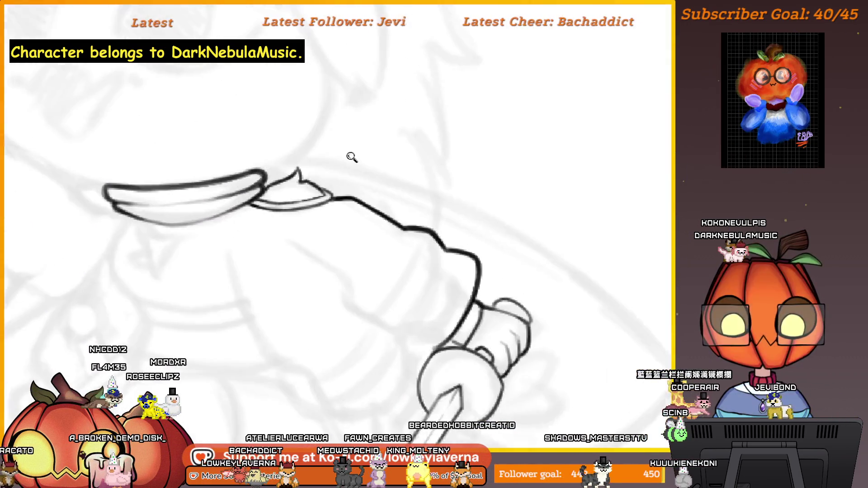
pyautogui.moveTo(335, 203)
pyautogui.mouseDown()
pyautogui.moveTo(336, 226)
pyautogui.moveTo(288, 190)
pyautogui.mouseUp()
pyautogui.moveTo(301, 222); pyautogui.dragTo(286, 213)
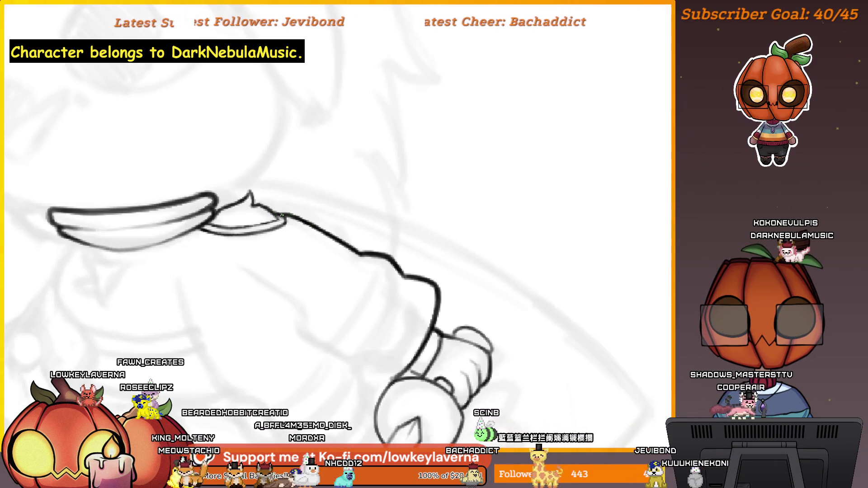
pyautogui.moveTo(247, 213); pyautogui.dragTo(469, 241)
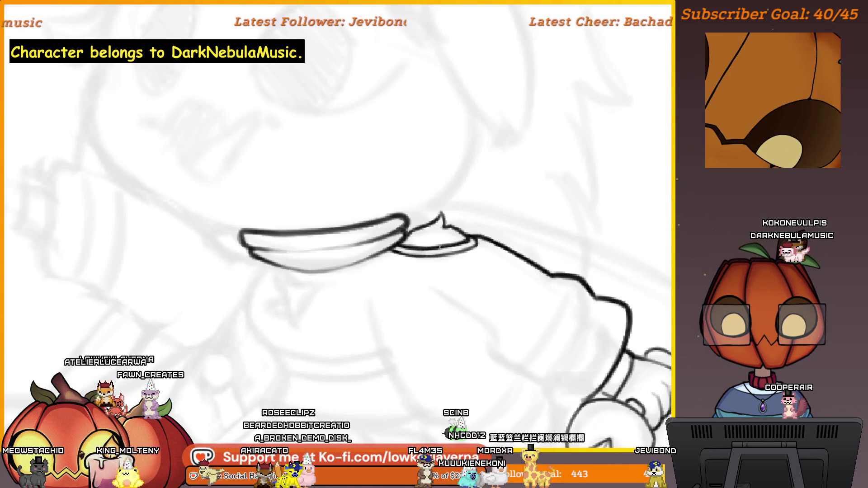
pyautogui.scroll(2, 386, 251)
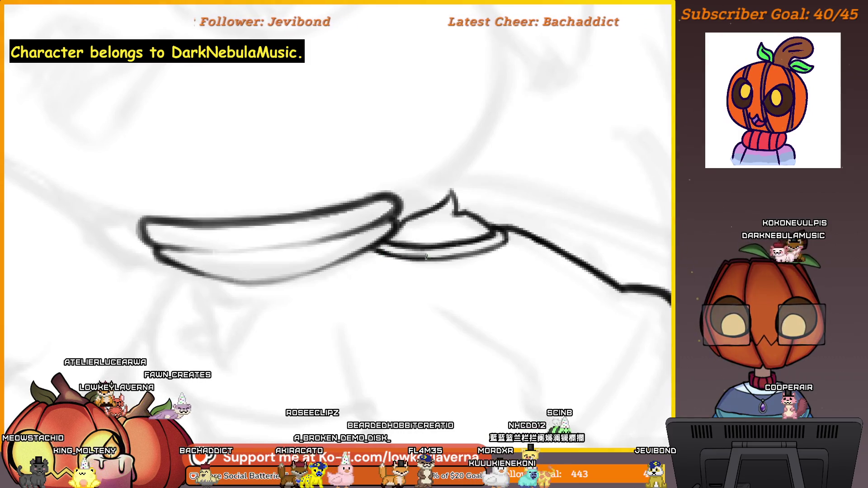
pyautogui.scroll(-3, 434, 314)
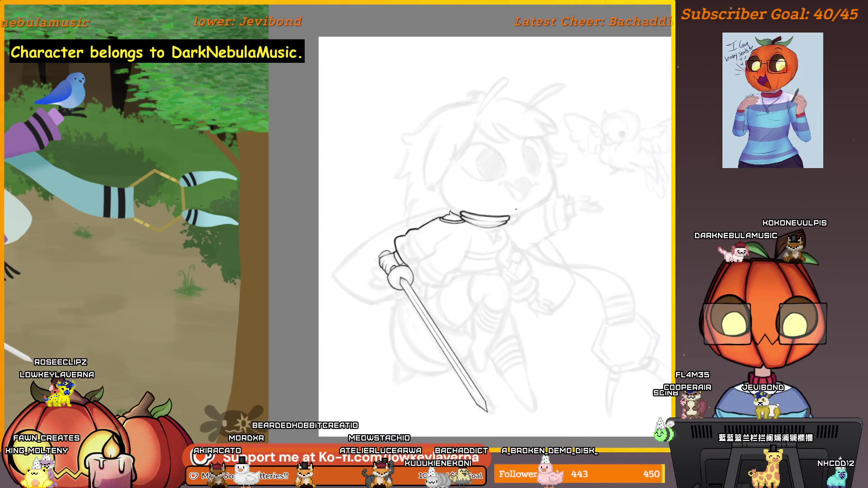
# - Toggle the inked lineart's visibility, leaving it hidden to check the sketch
pyautogui.scroll(5, 516, 209)
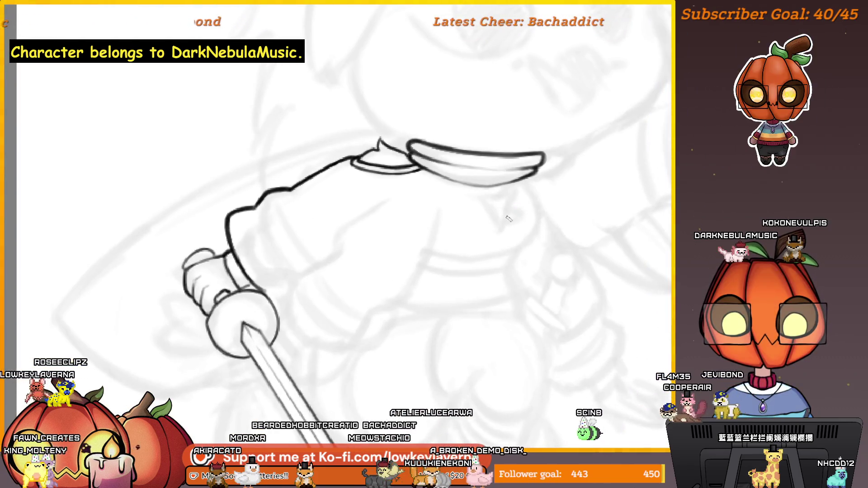
pyautogui.scroll(-5, 508, 218)
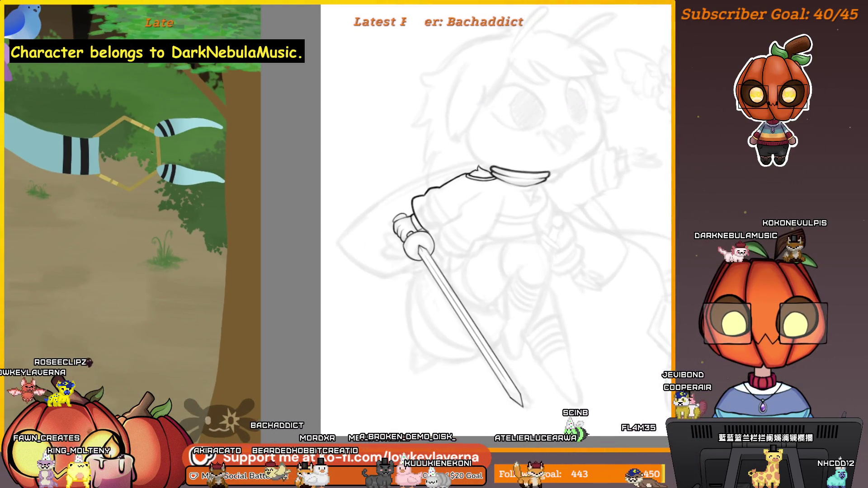
pyautogui.press('Delete')
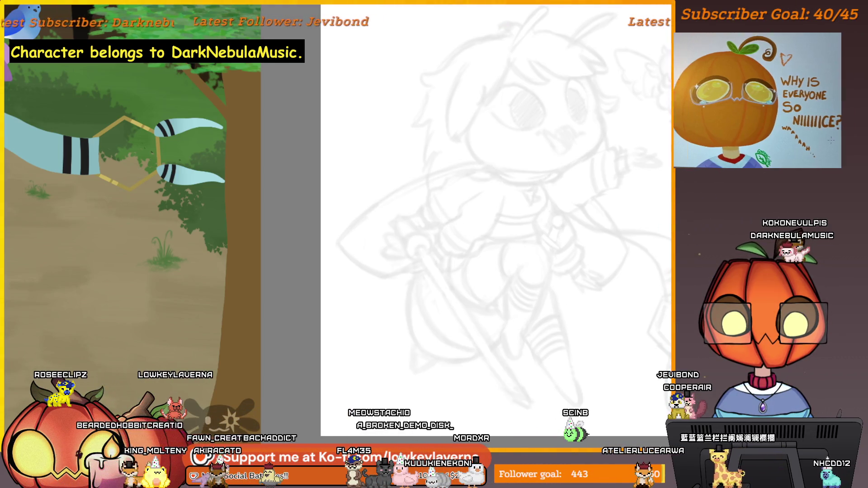
pyautogui.hotkey('ctrl', 'z')
pyautogui.press('Delete')
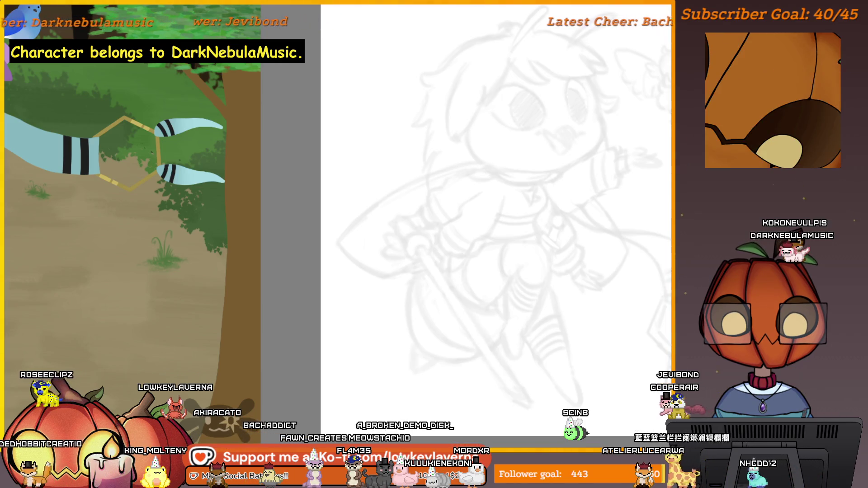
pyautogui.hotkey('ctrl', 'z')
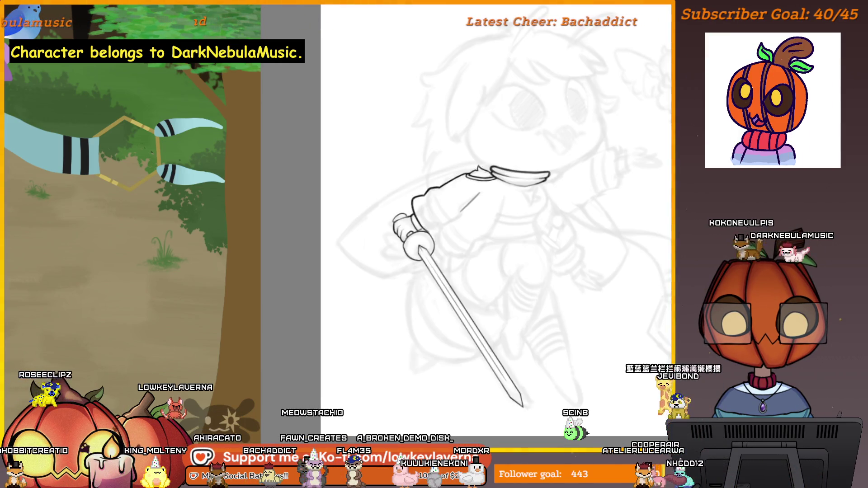
pyautogui.press('Delete')
# - Brush a hooked fold stroke across the sleeve and shift it slightly down-left
pyautogui.scroll(5, 529, 169)
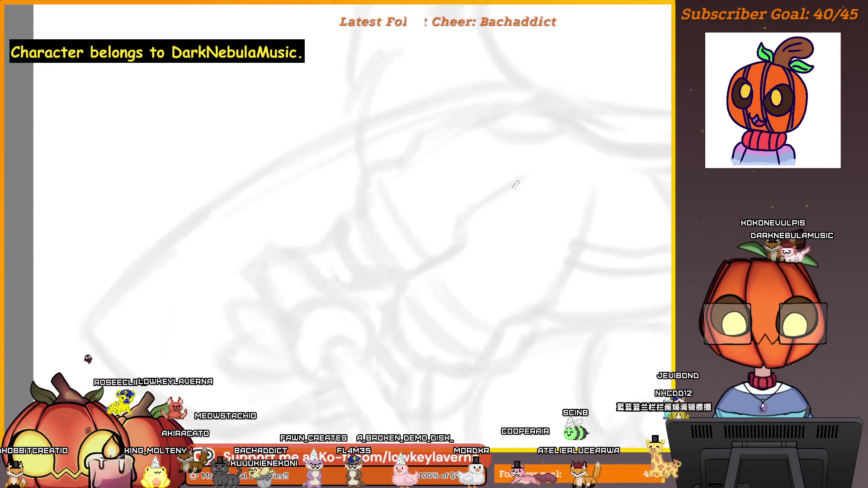
pyautogui.moveTo(529, 169); pyautogui.dragTo(461, 239)
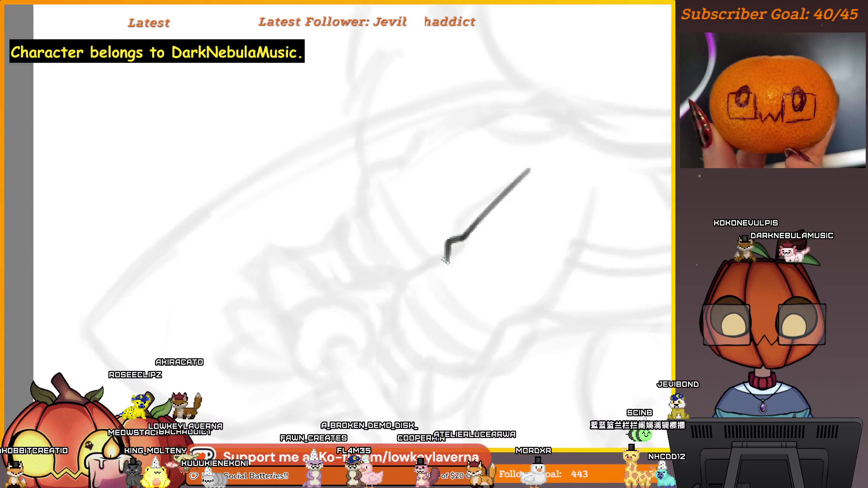
pyautogui.moveTo(401, 277); pyautogui.dragTo(398, 340)
pyautogui.scroll(-5, 420, 335)
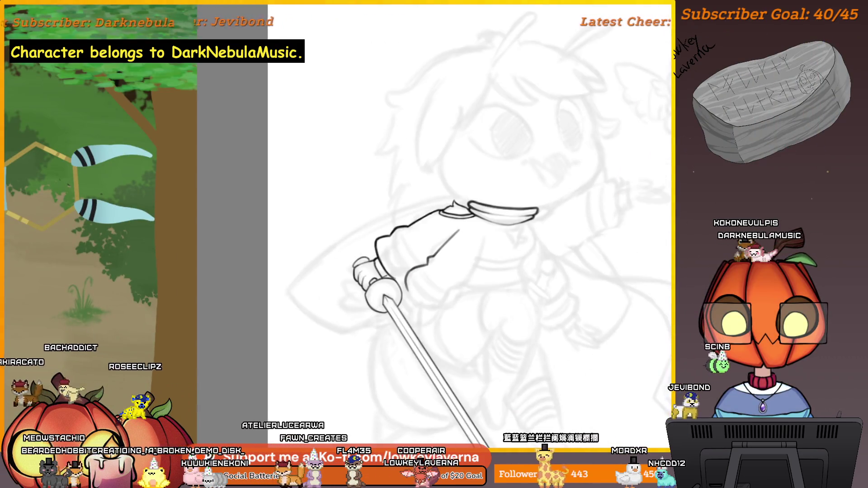
pyautogui.hotkey('ctrl', 'z')
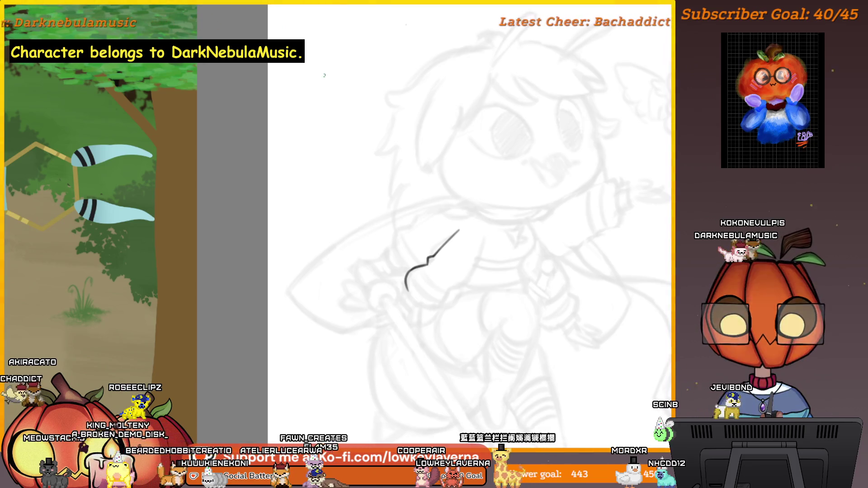
pyautogui.moveTo(437, 266); pyautogui.dragTo(434, 273)
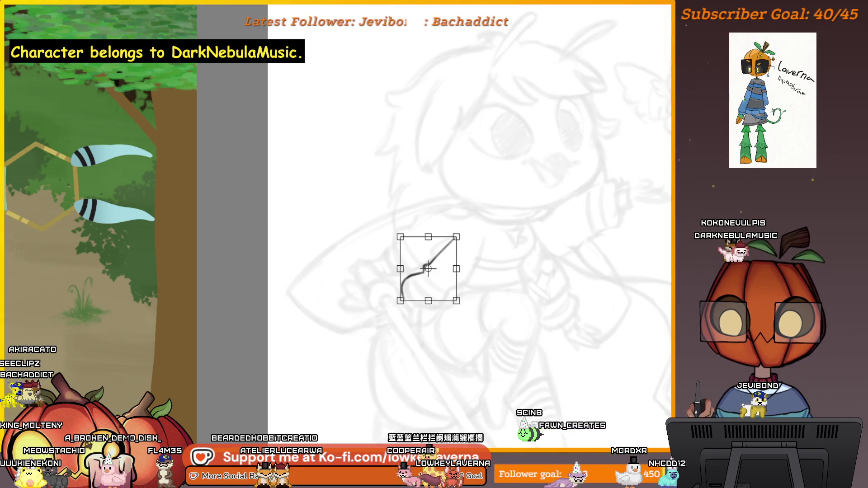
pyautogui.press('Return')
# - Redraw the sleeve cuff curve with a tapered end and thin outline, undoing stray strokes
pyautogui.press('h')
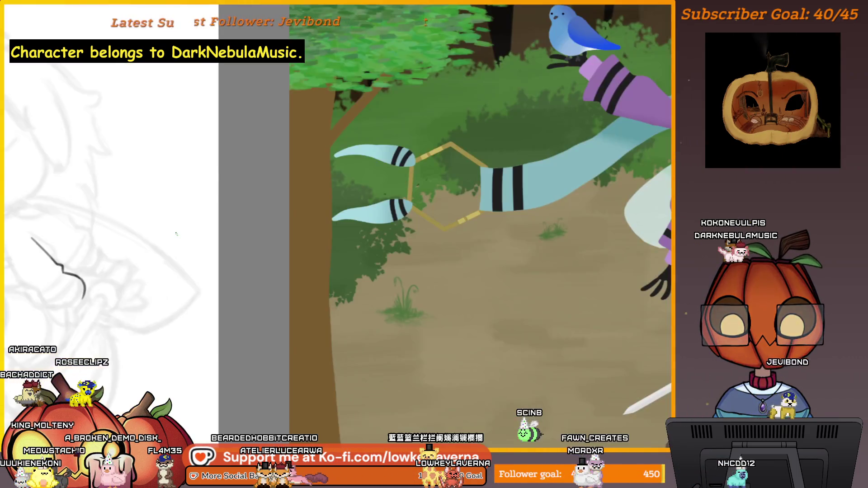
pyautogui.scroll(5, 407, 226)
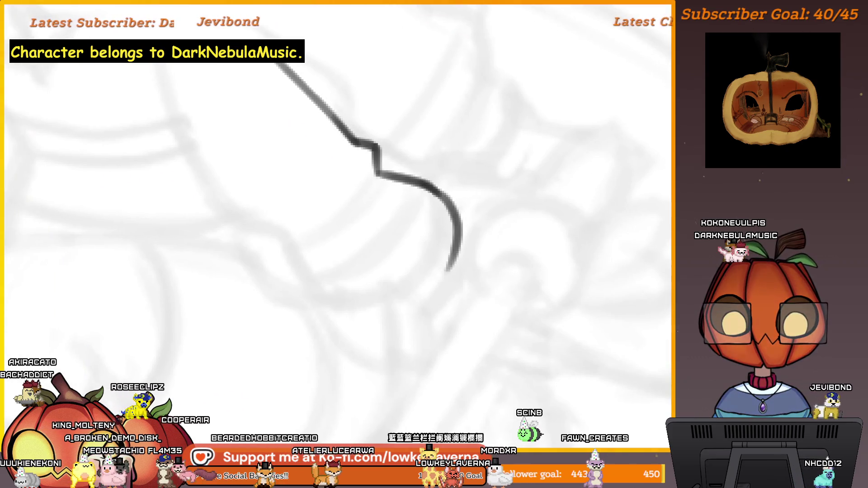
pyautogui.moveTo(427, 318)
pyautogui.mouseDown()
pyautogui.moveTo(472, 254)
pyautogui.moveTo(393, 342)
pyautogui.mouseUp()
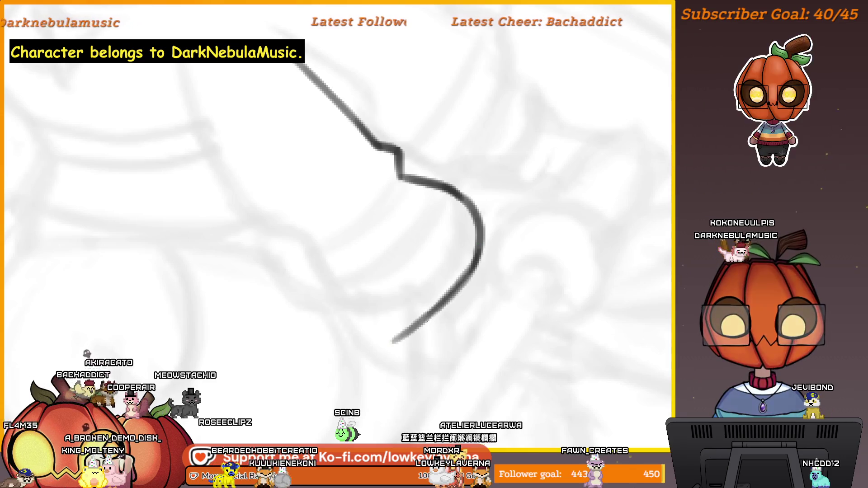
pyautogui.moveTo(490, 257); pyautogui.dragTo(464, 257)
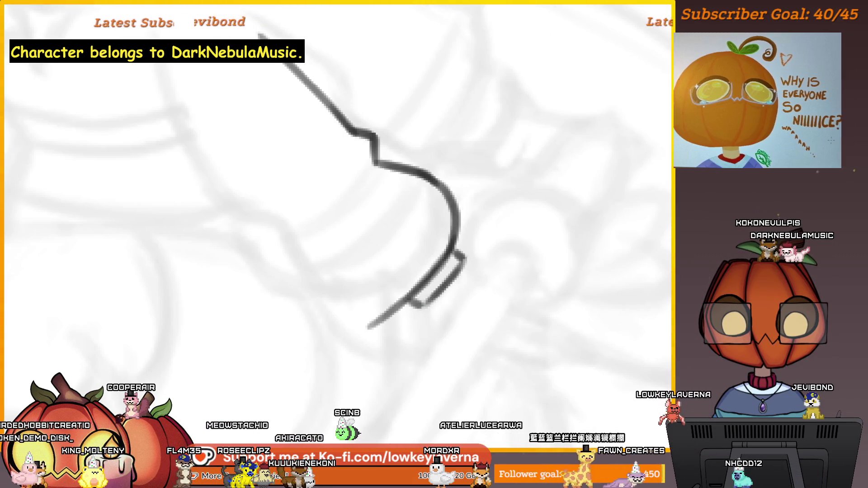
pyautogui.hotkey('ctrl', 'z')
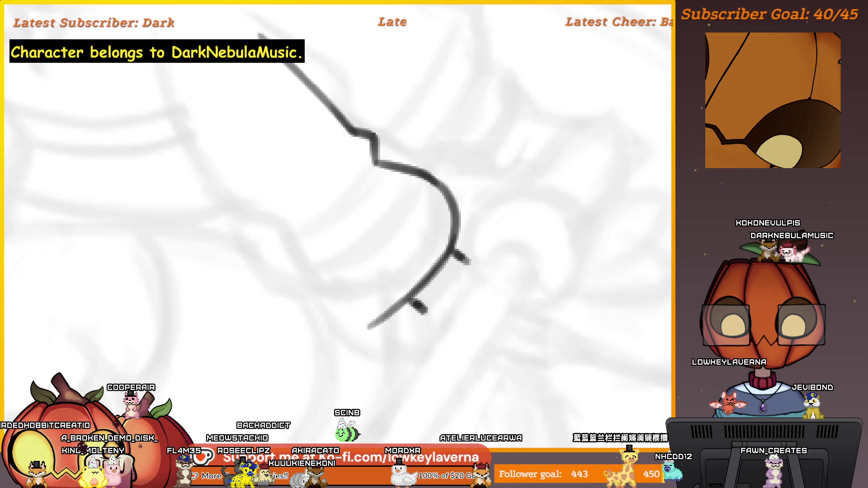
pyautogui.moveTo(465, 260); pyautogui.dragTo(425, 312)
pyautogui.scroll(-3, 495, 278)
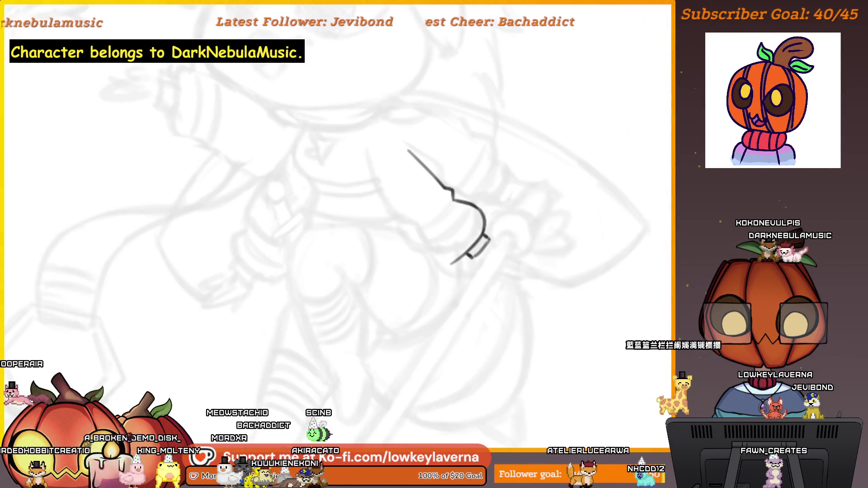
pyautogui.moveTo(552, 212); pyautogui.dragTo(521, 238)
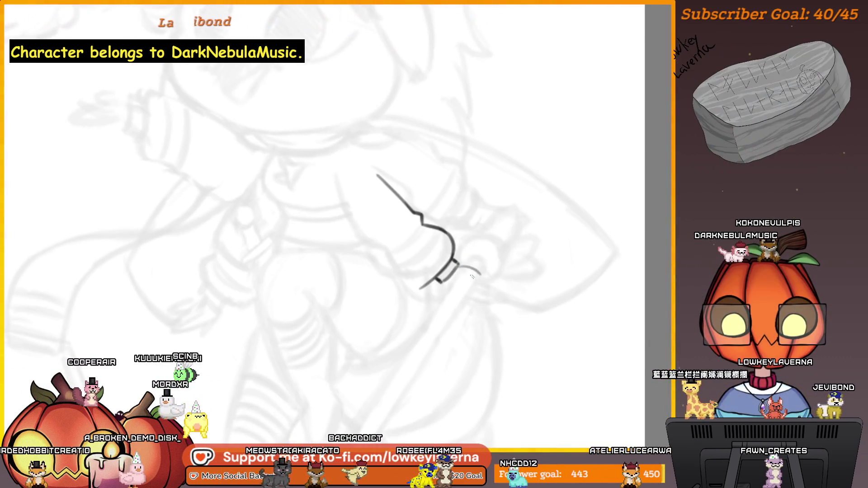
pyautogui.hotkey('ctrl', 'z')
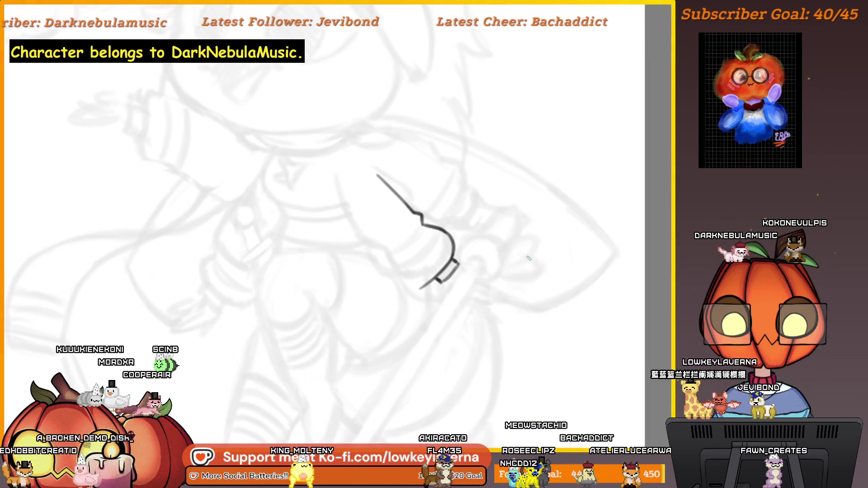
# - Mirror the view and draw the hand's curl plus a vertical finger line below the cuff
pyautogui.press('m')
pyautogui.hscroll(-5, 368, 310)
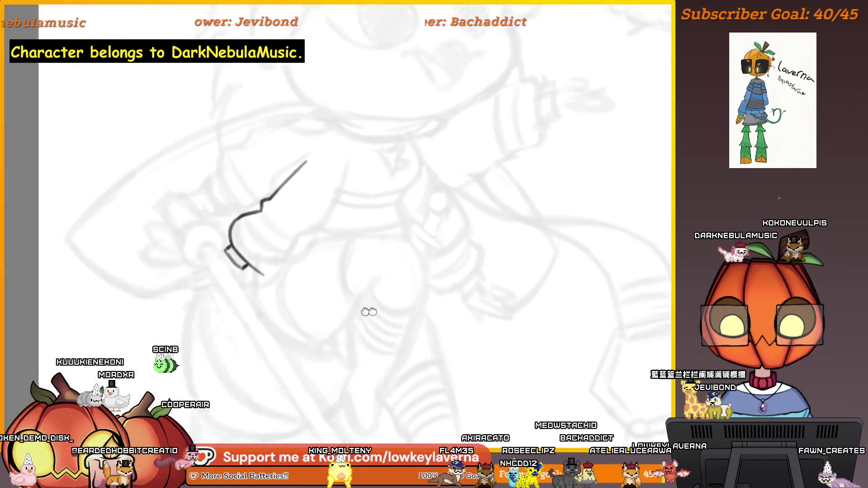
pyautogui.scroll(3, 370, 304)
pyautogui.moveTo(316, 215); pyautogui.dragTo(457, 267)
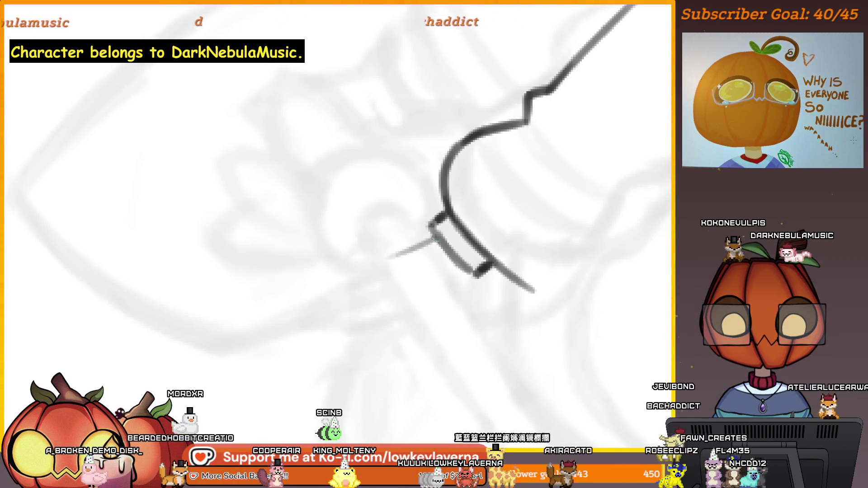
pyautogui.moveTo(391, 260); pyautogui.dragTo(366, 299)
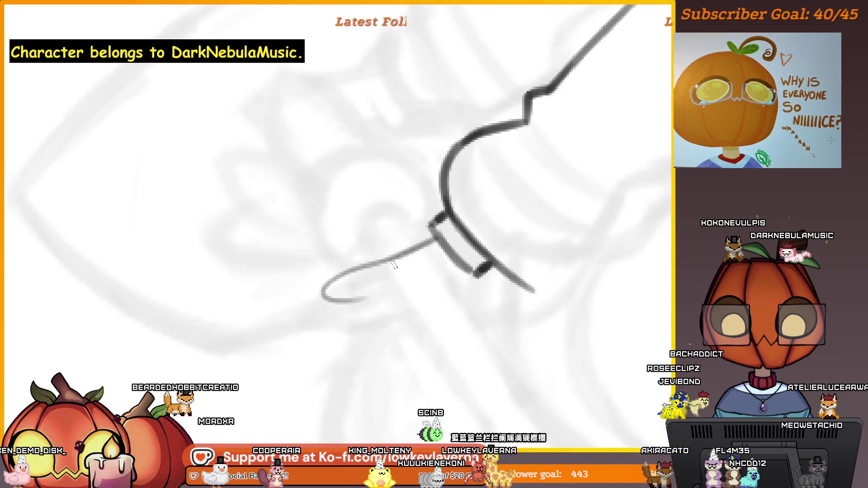
pyautogui.moveTo(366, 298); pyautogui.dragTo(388, 294)
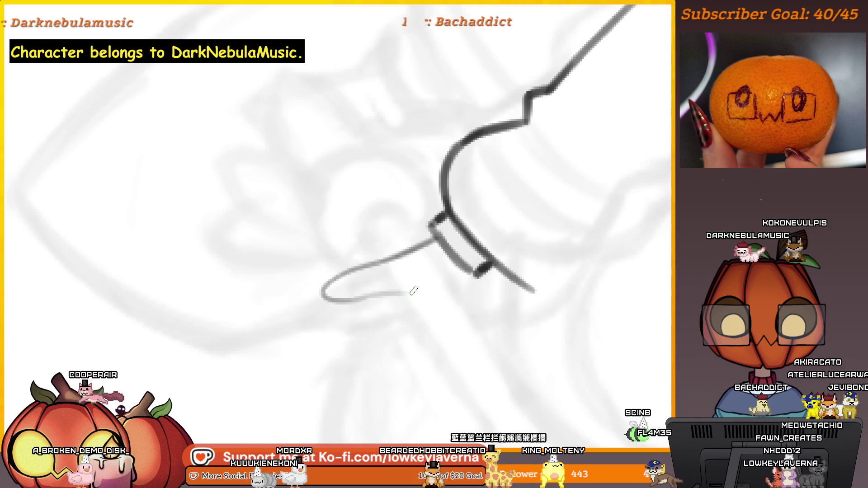
pyautogui.moveTo(474, 277); pyautogui.dragTo(466, 312)
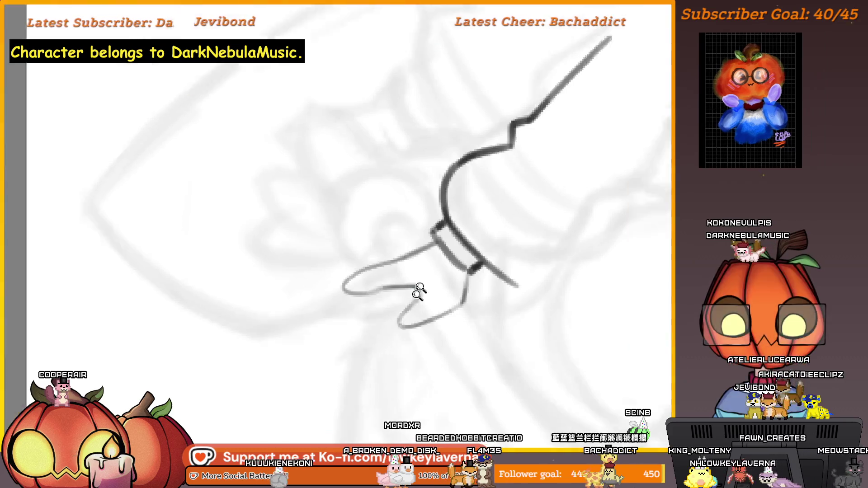
pyautogui.scroll(-5, 416, 291)
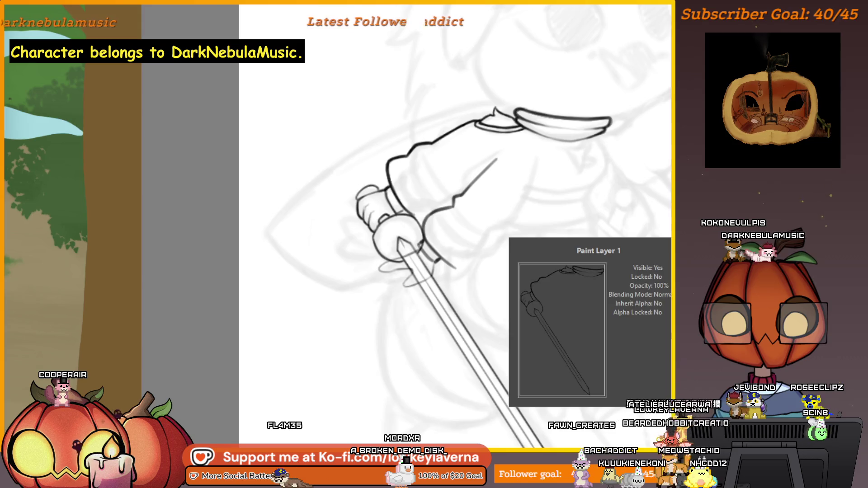
# - Ink the left finger loop and redraw the lower-left hand line darker
pyautogui.scroll(-3, 529, 299)
pyautogui.scroll(5, 529, 299)
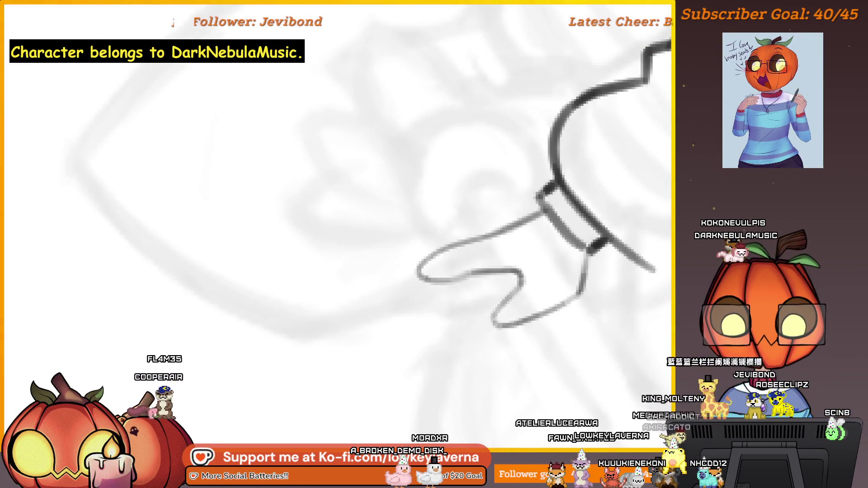
pyautogui.moveTo(428, 270); pyautogui.dragTo(502, 233)
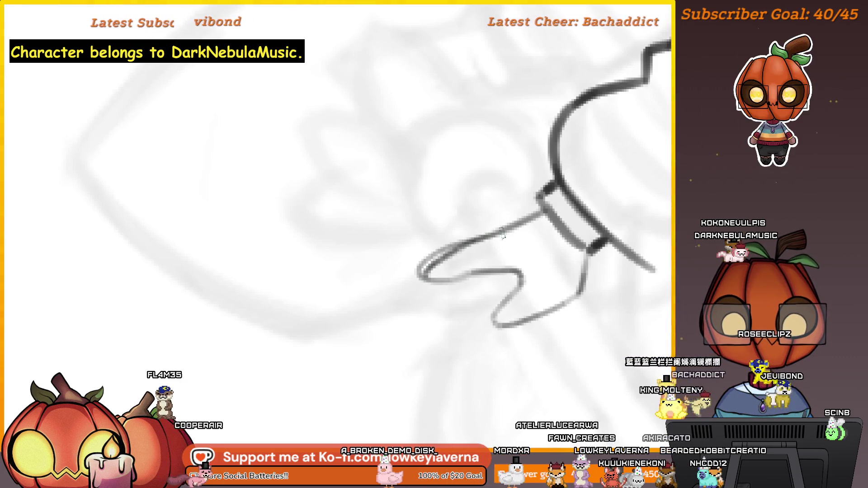
pyautogui.moveTo(468, 287); pyautogui.dragTo(460, 291)
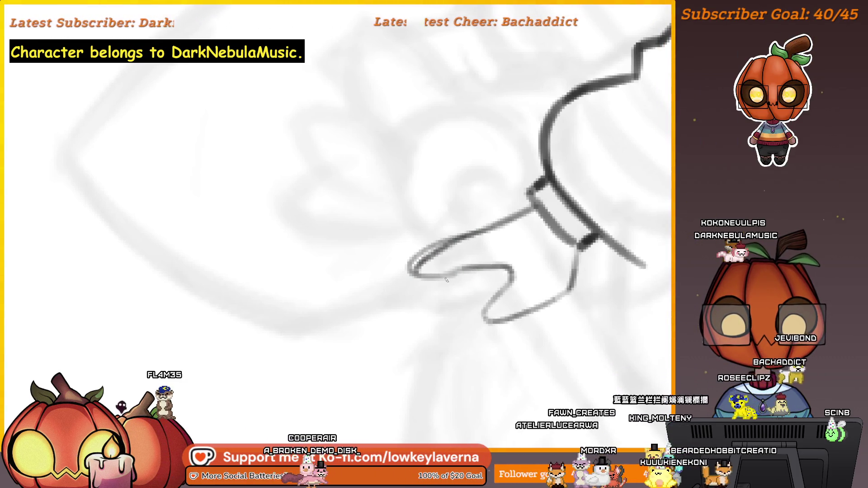
pyautogui.hotkey('ctrl', 'z')
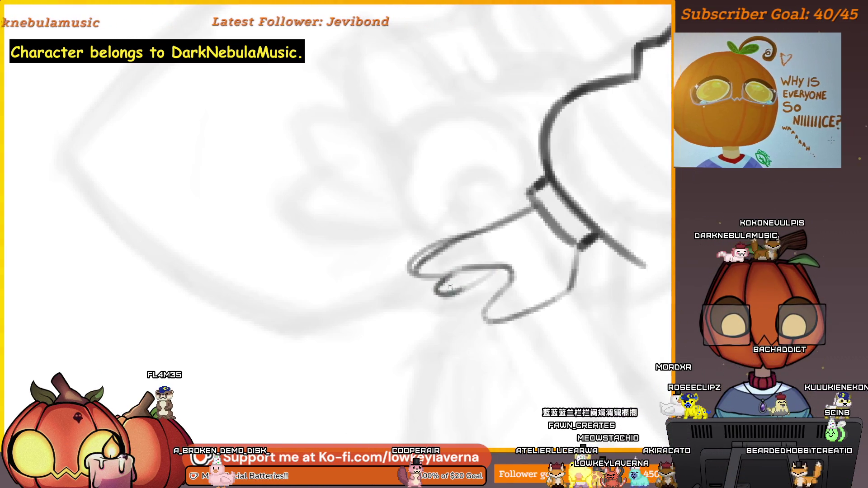
pyautogui.moveTo(471, 263); pyautogui.dragTo(487, 282)
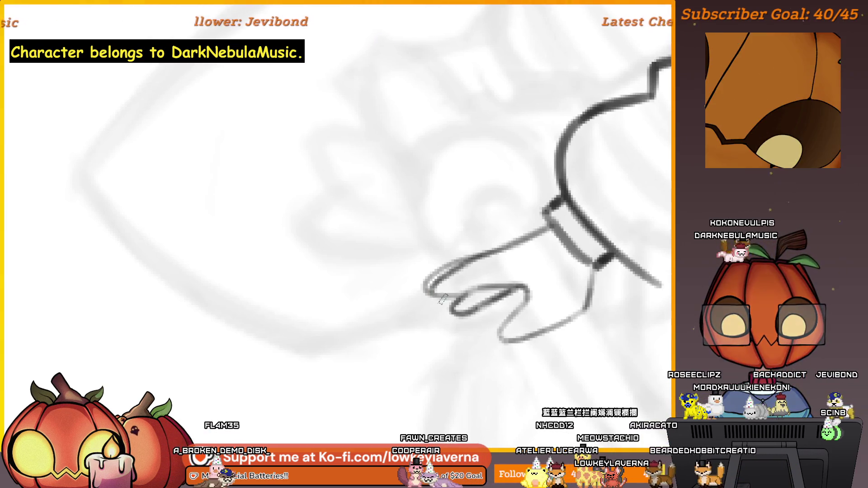
pyautogui.moveTo(426, 291); pyautogui.dragTo(517, 242)
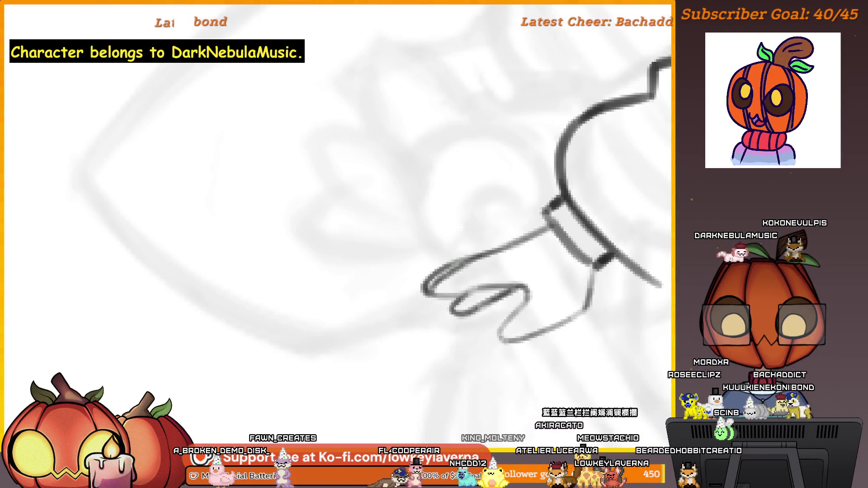
pyautogui.scroll(-3, 517, 242)
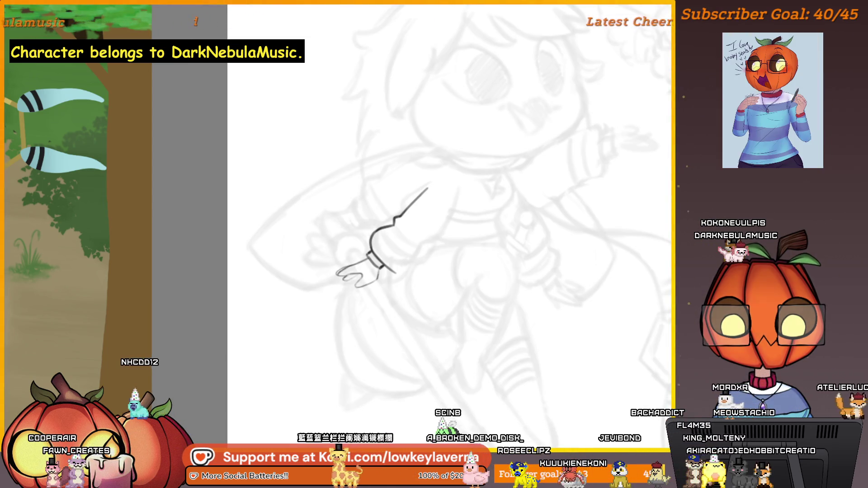
# - Remove the doubled fingertip loop and add a finger line inside the lower loop
pyautogui.scroll(5, 451, 277)
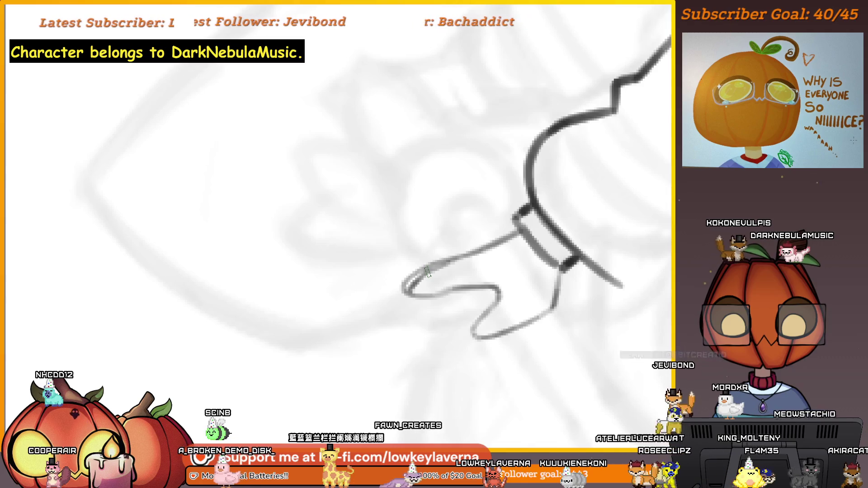
pyautogui.hotkey('ctrl', 'z')
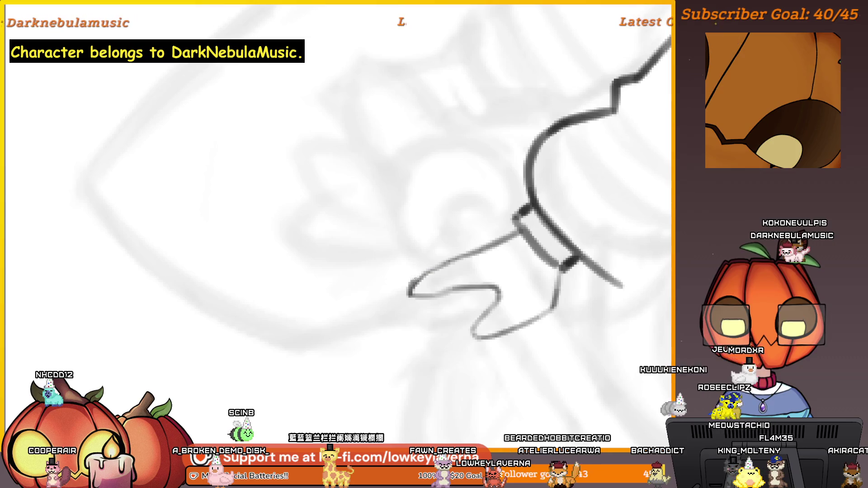
pyautogui.scroll(-5, 484, 271)
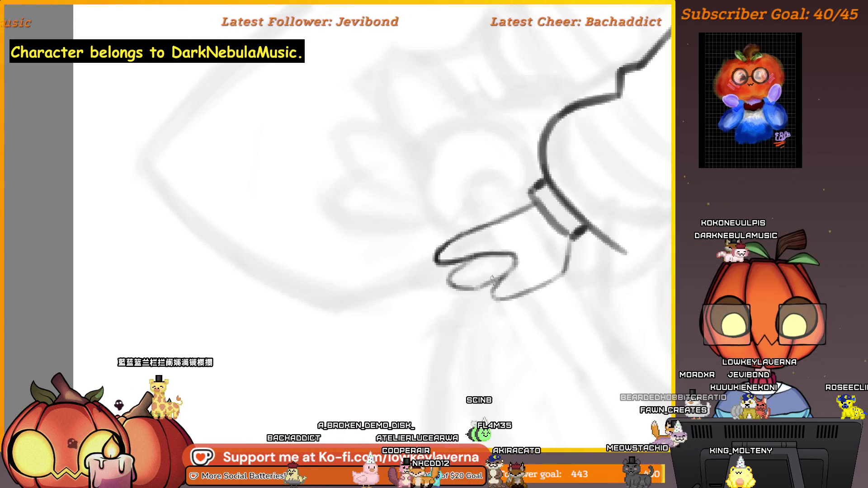
pyautogui.moveTo(468, 291); pyautogui.dragTo(509, 257)
pyautogui.scroll(-5, 509, 250)
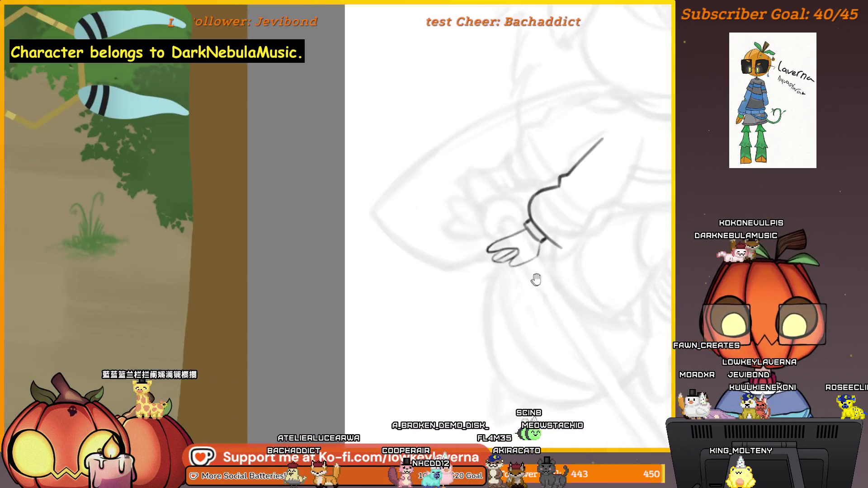
pyautogui.scroll(-3, 516, 270)
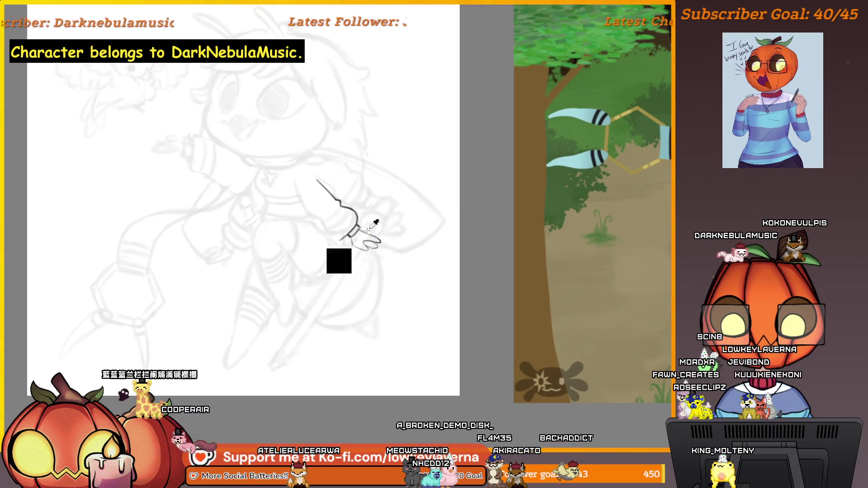
pyautogui.scroll(5, 375, 222)
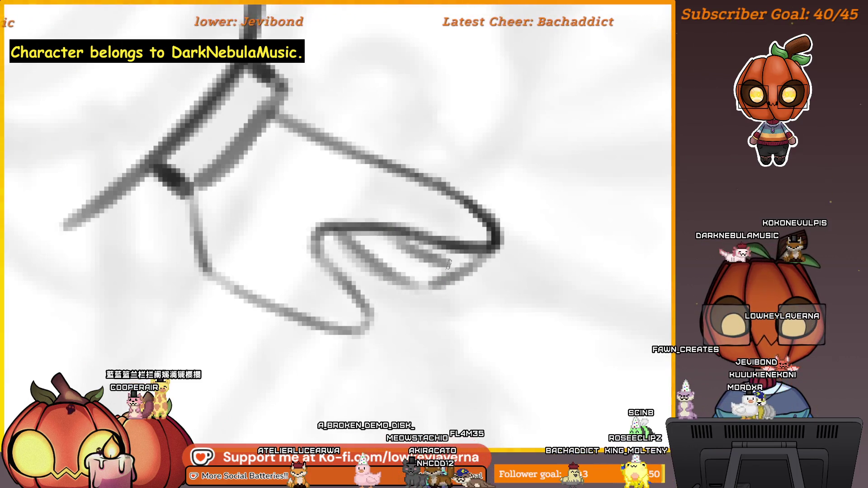
pyautogui.scroll(-5, 471, 335)
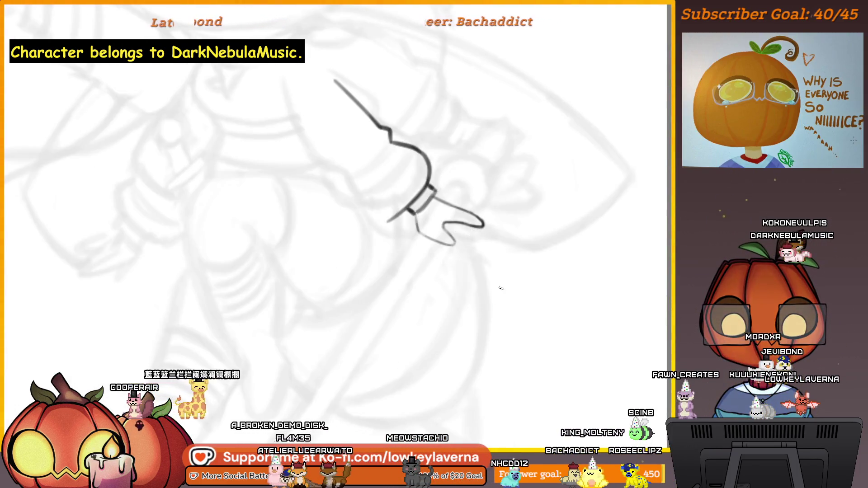
pyautogui.scroll(-4, 498, 292)
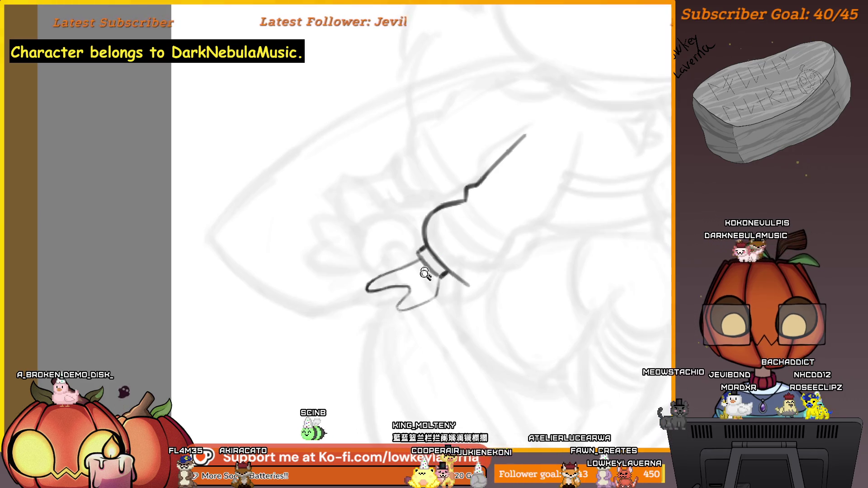
# - Erase the last stroke's lower hook and loop, then draw a thin new hand line
pyautogui.click(425, 274)
pyautogui.press(']')
pyautogui.moveTo(391, 324)
pyautogui.mouseDown()
pyautogui.moveTo(393, 288)
pyautogui.moveTo(363, 280)
pyautogui.mouseUp()
pyautogui.press('b')
pyautogui.moveTo(427, 244)
pyautogui.mouseDown()
pyautogui.moveTo(345, 318)
pyautogui.moveTo(357, 322)
pyautogui.moveTo(403, 289)
pyautogui.moveTo(416, 318)
pyautogui.mouseUp()
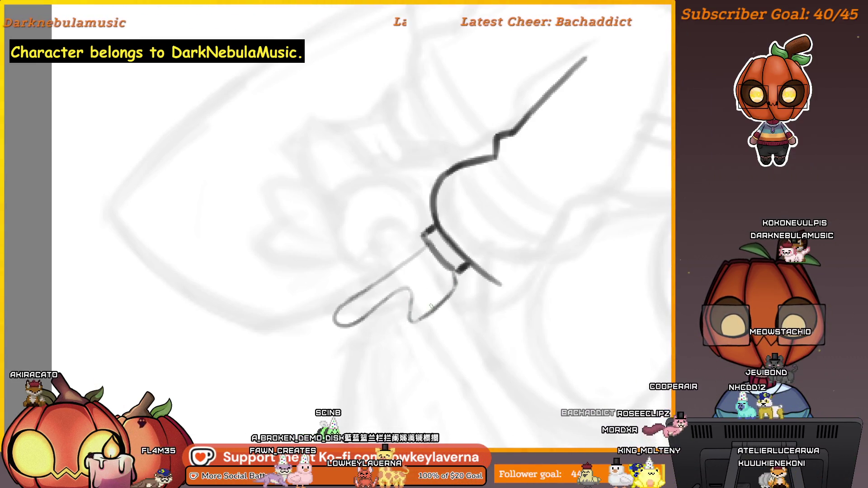
# - Add a short finger line inside the loop and a hooked fingertip line below it
pyautogui.moveTo(421, 295); pyautogui.dragTo(409, 313)
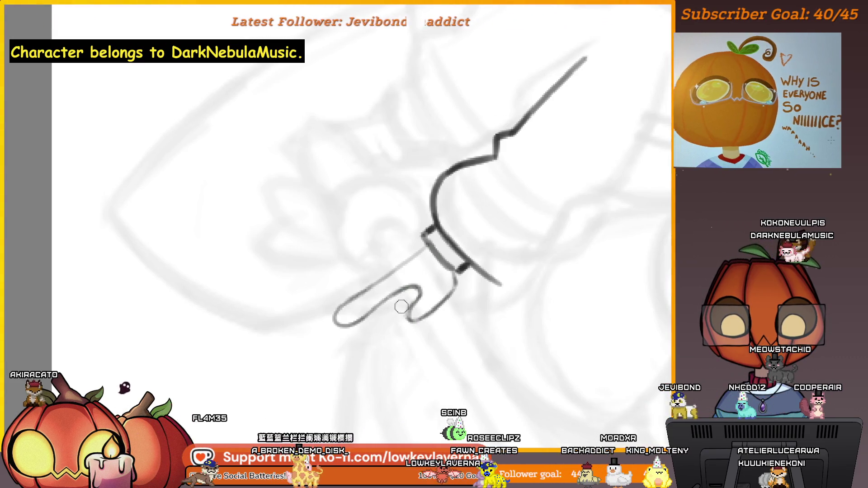
pyautogui.moveTo(427, 287); pyautogui.dragTo(445, 263)
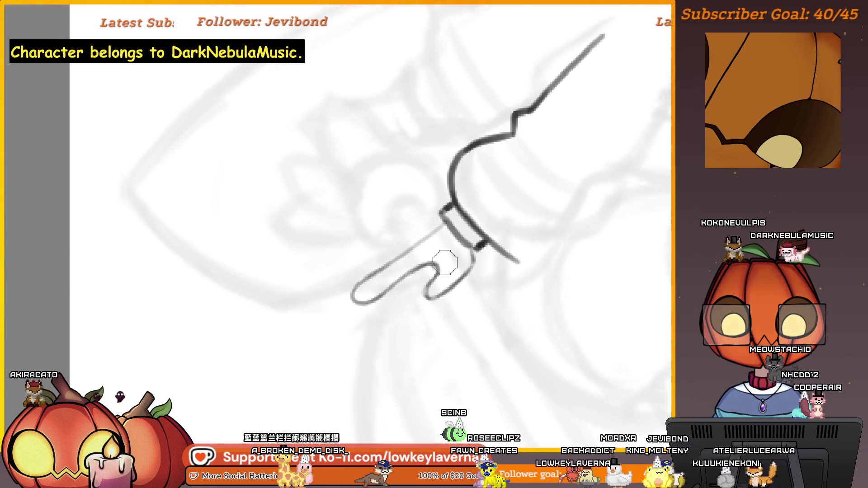
pyautogui.moveTo(379, 302); pyautogui.dragTo(393, 313)
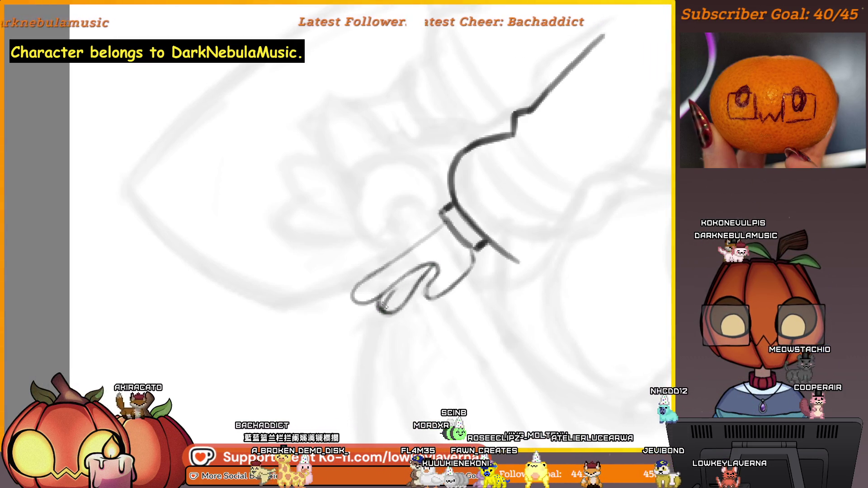
pyautogui.moveTo(422, 264); pyautogui.dragTo(426, 257)
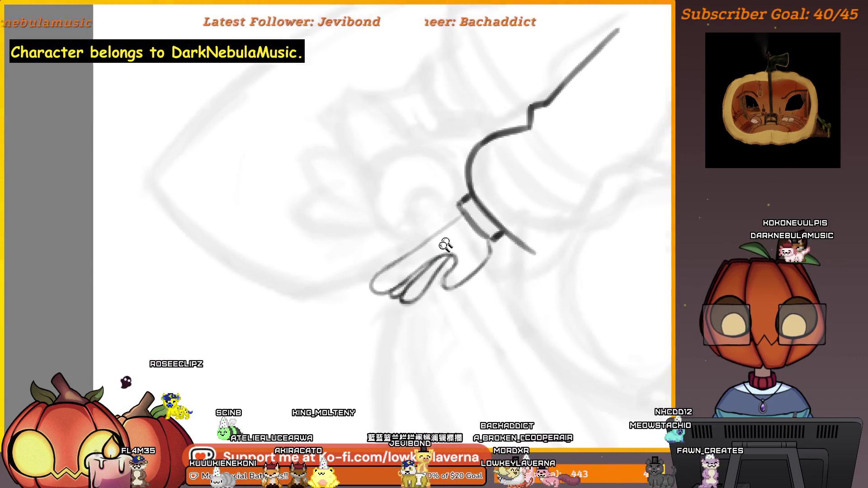
pyautogui.scroll(-5, 441, 244)
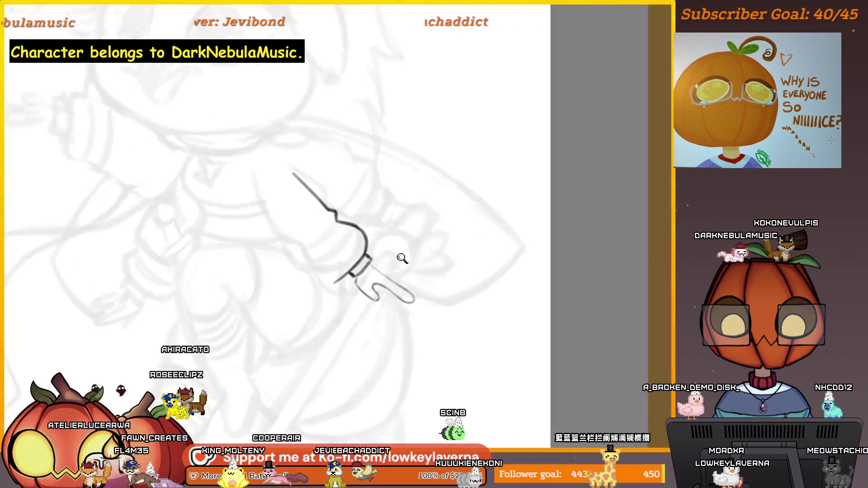
# - Join the finger outline to the lower curve and sketch faint guide strokes inside the hand
pyautogui.click(402, 259)
pyautogui.click(419, 297)
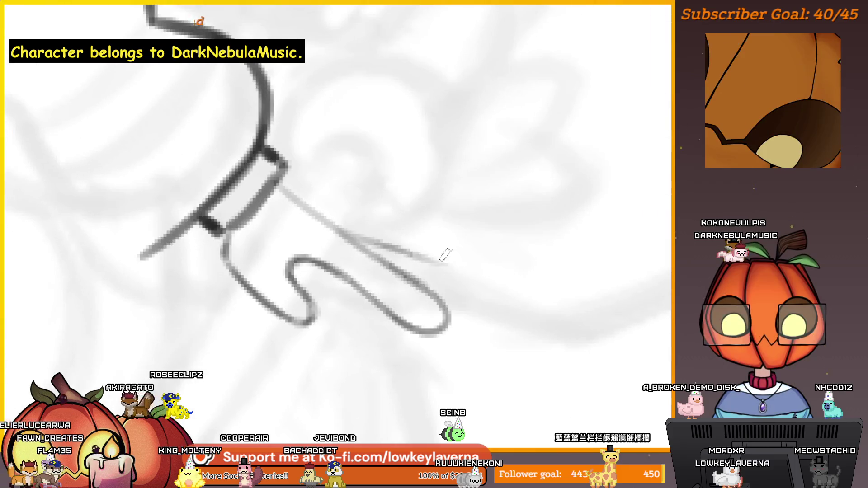
pyautogui.moveTo(459, 272)
pyautogui.mouseDown()
pyautogui.moveTo(467, 285)
pyautogui.moveTo(443, 299)
pyautogui.mouseUp()
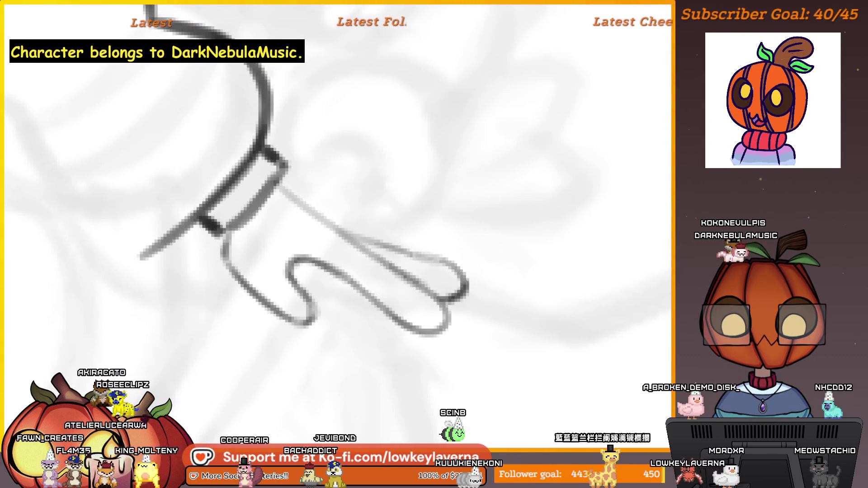
pyautogui.scroll(-2, 394, 209)
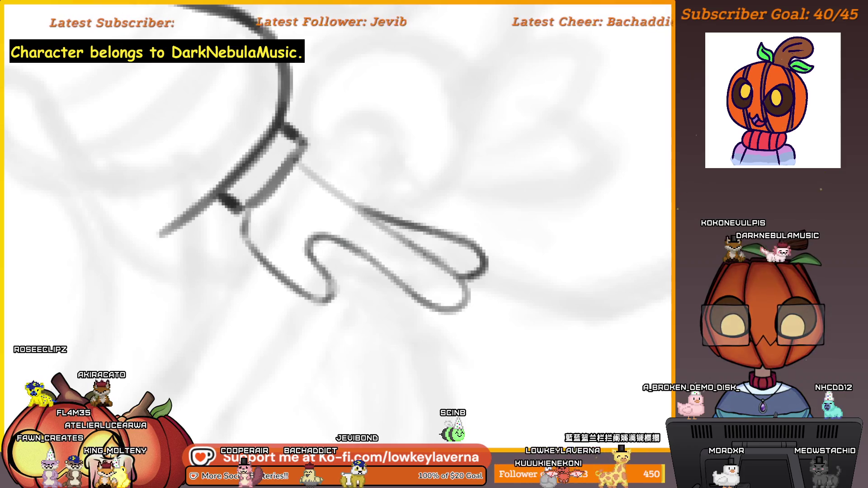
pyautogui.moveTo(348, 255); pyautogui.dragTo(373, 289)
pyautogui.scroll(-5, 392, 284)
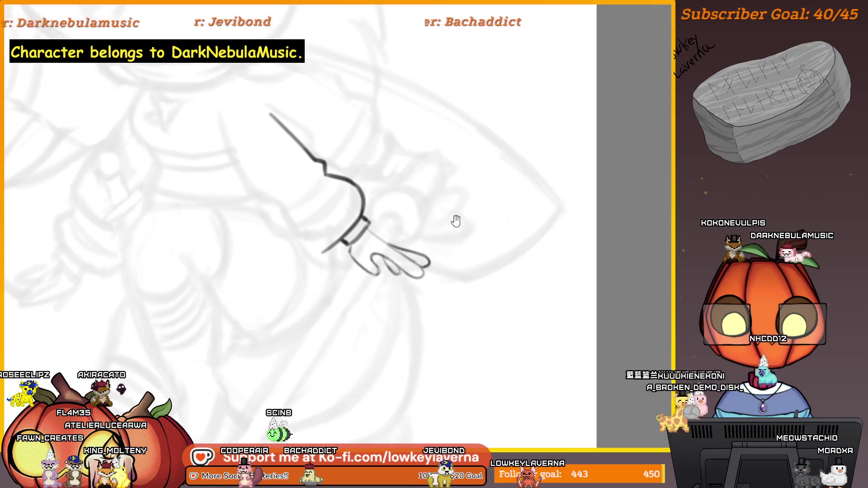
# - Zoom out to the whole character and make the earlier sleeve and sword lineart visible
pyautogui.moveTo(455, 221); pyautogui.dragTo(245, 158)
pyautogui.scroll(-2, 276, 317)
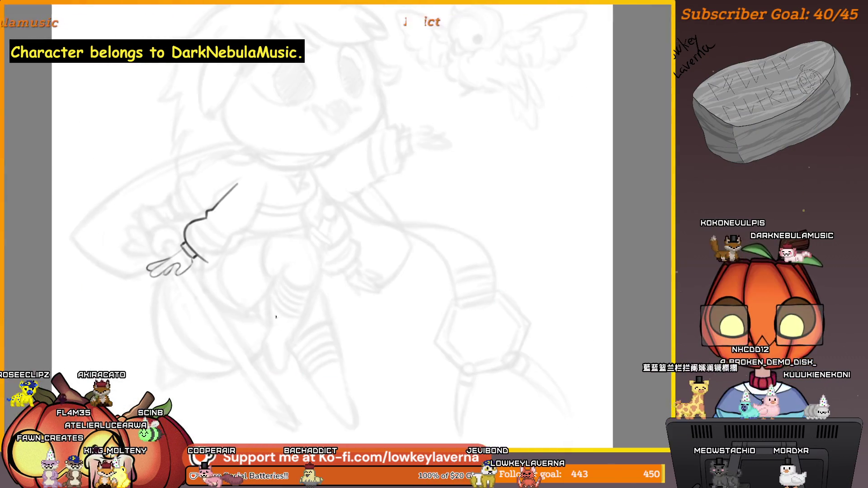
pyautogui.moveTo(275, 317); pyautogui.dragTo(440, 312)
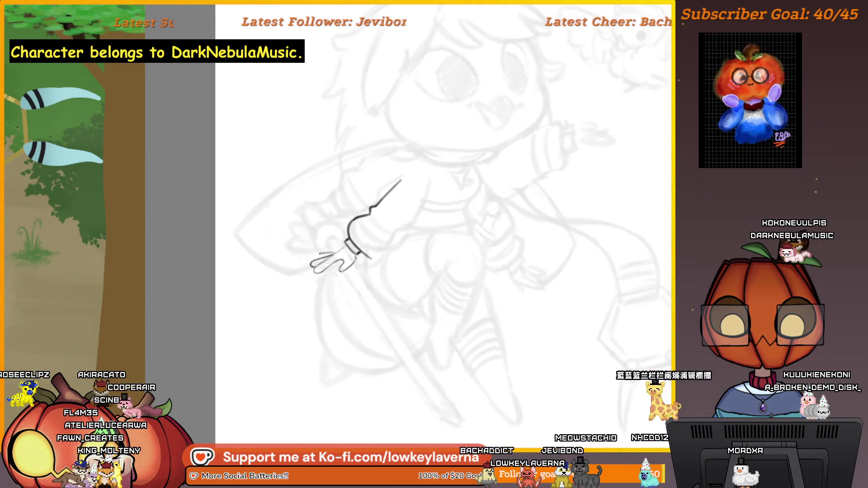
pyautogui.scroll(-3, 391, 263)
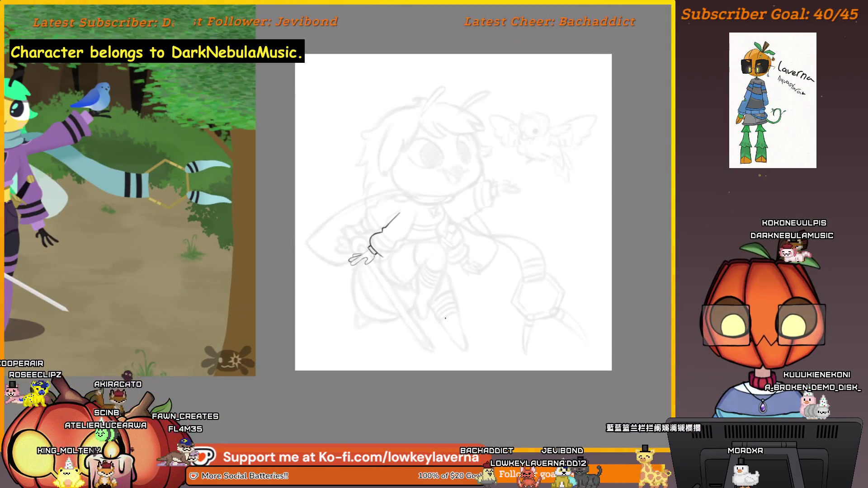
pyautogui.moveTo(409, 244); pyautogui.dragTo(455, 211)
pyautogui.moveTo(450, 213); pyautogui.dragTo(500, 217)
pyautogui.moveTo(418, 264); pyautogui.dragTo(481, 367)
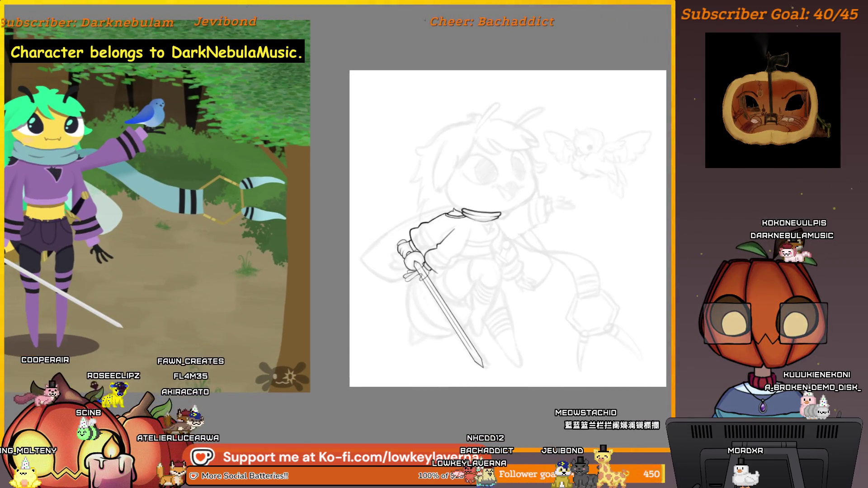
# - Inspect the inked hand up close, then hide the old sleeve-and-sword lineart layer
pyautogui.scroll(5, 427, 270)
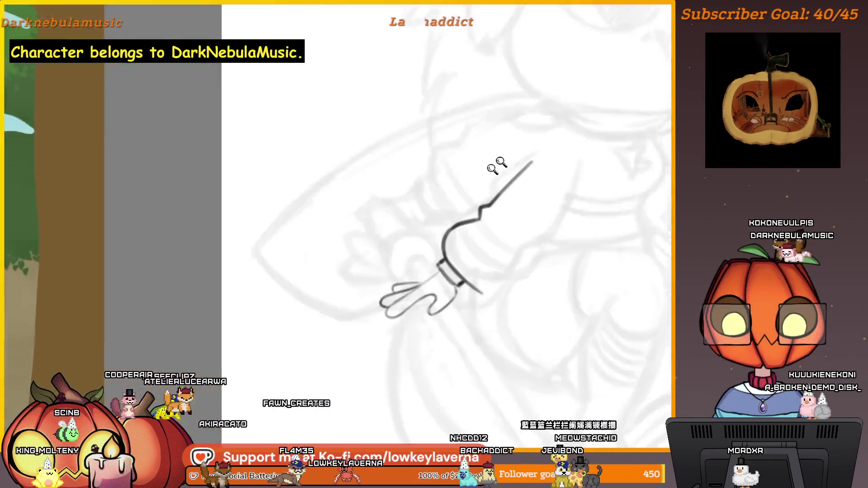
pyautogui.scroll(2, 427, 270)
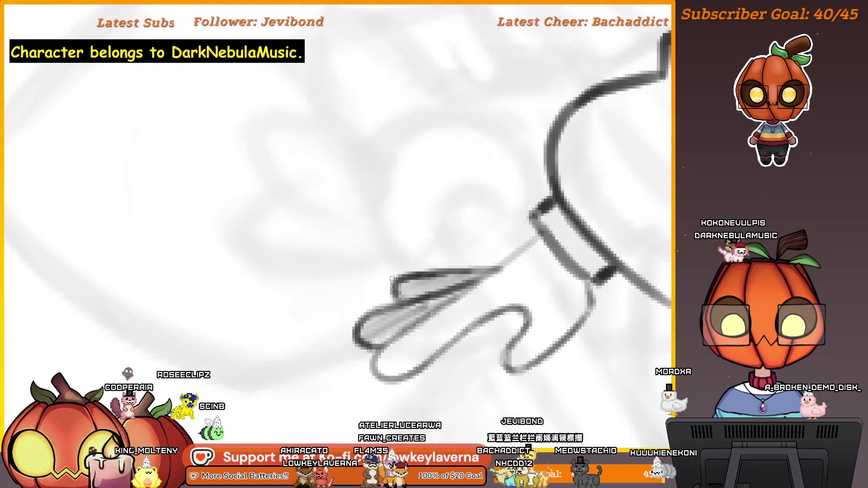
pyautogui.scroll(-7, 392, 279)
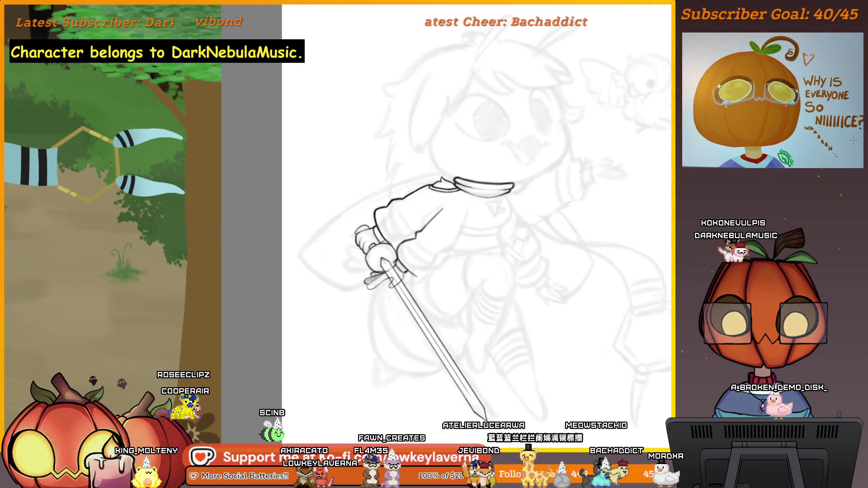
pyautogui.hotkey('ctrl', 'z')
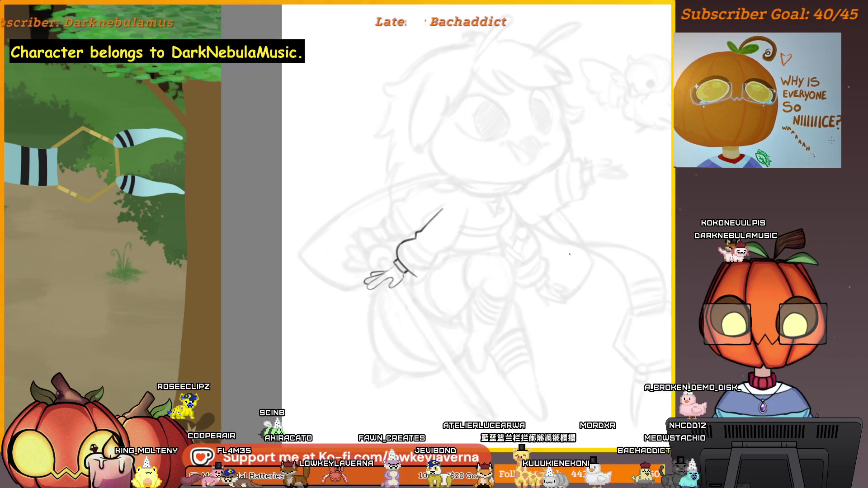
pyautogui.scroll(-3, 501, 271)
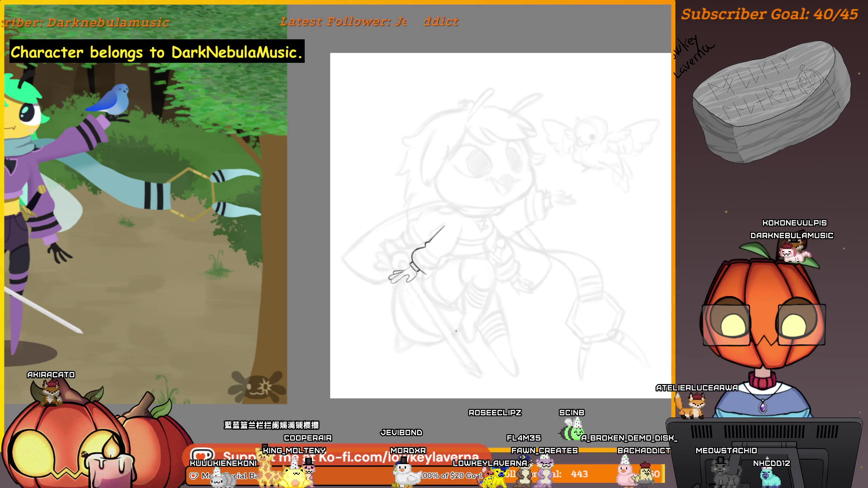
# - Undo the stray arm stroke and zoom in on the new hand sketch
pyautogui.hotkey('ctrl', 'z')
pyautogui.moveTo(427, 266); pyautogui.dragTo(441, 281)
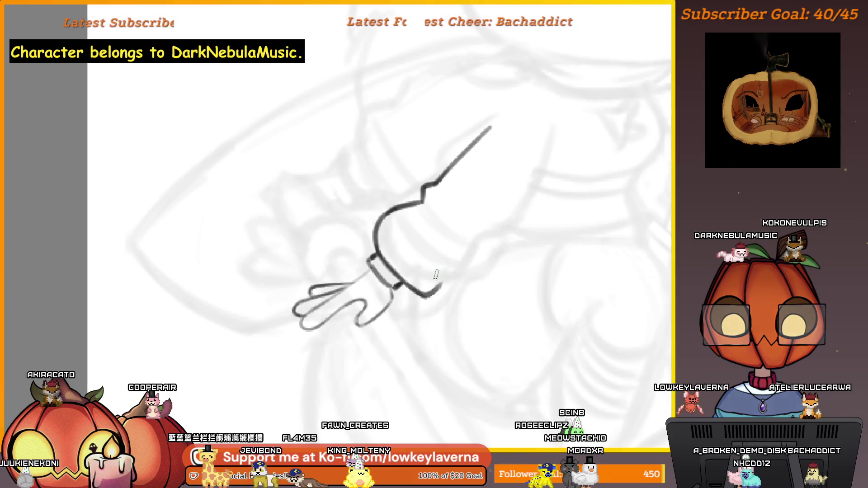
pyautogui.moveTo(448, 253); pyautogui.dragTo(414, 279)
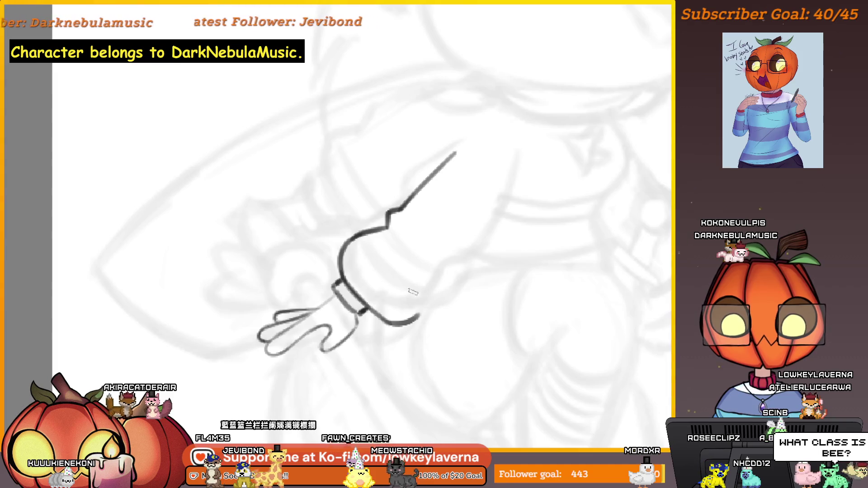
pyautogui.moveTo(440, 265); pyautogui.dragTo(456, 269)
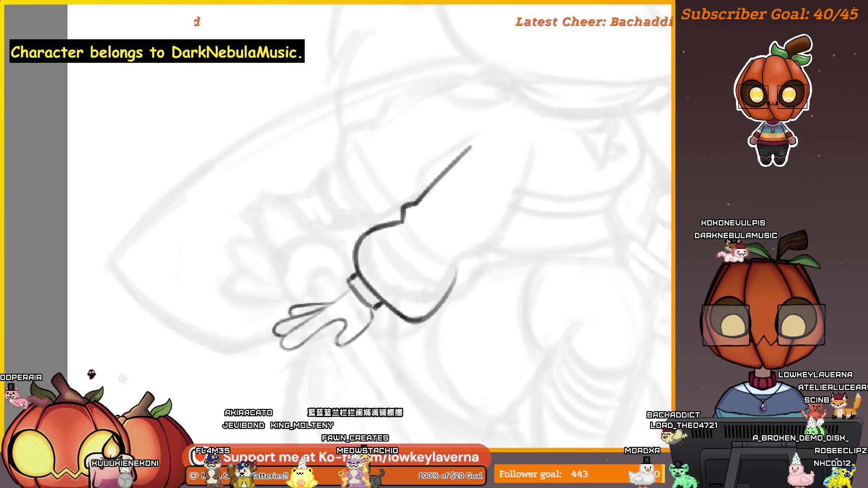
pyautogui.moveTo(482, 254); pyautogui.dragTo(466, 272)
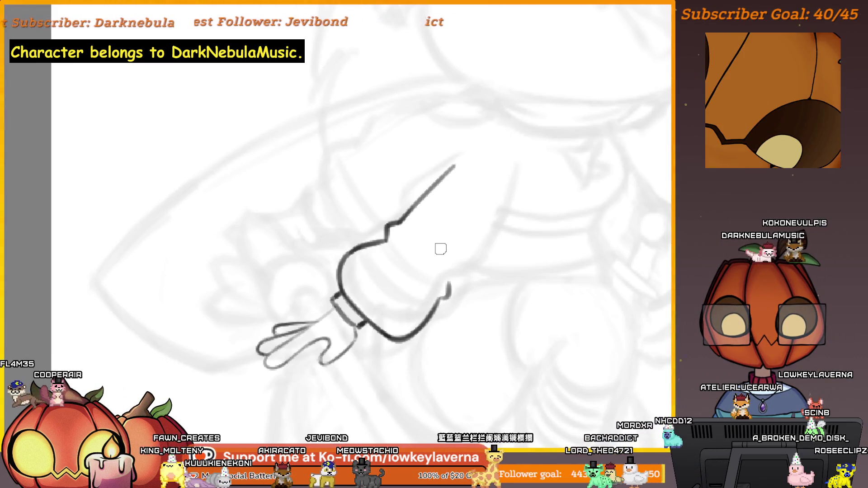
# - Extend the new hand's wrist line up into the sleeve's underside
pyautogui.moveTo(500, 217); pyautogui.dragTo(478, 244)
pyautogui.moveTo(427, 309); pyautogui.dragTo(493, 217)
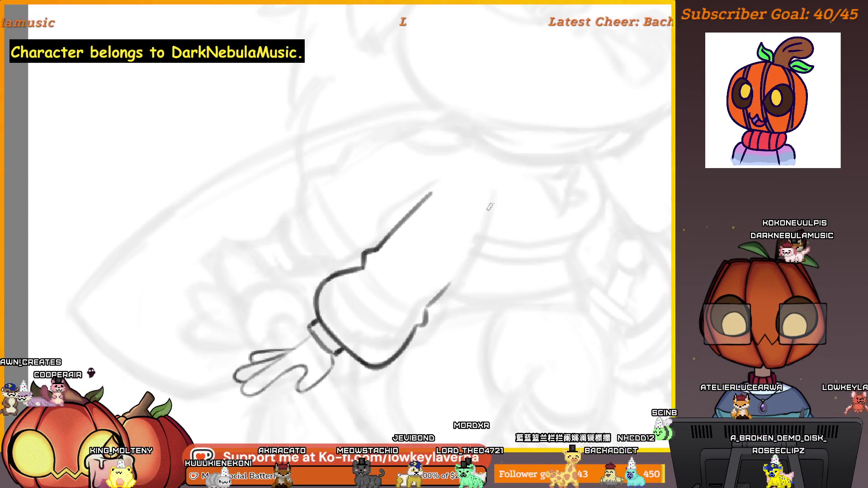
pyautogui.scroll(-3, 481, 217)
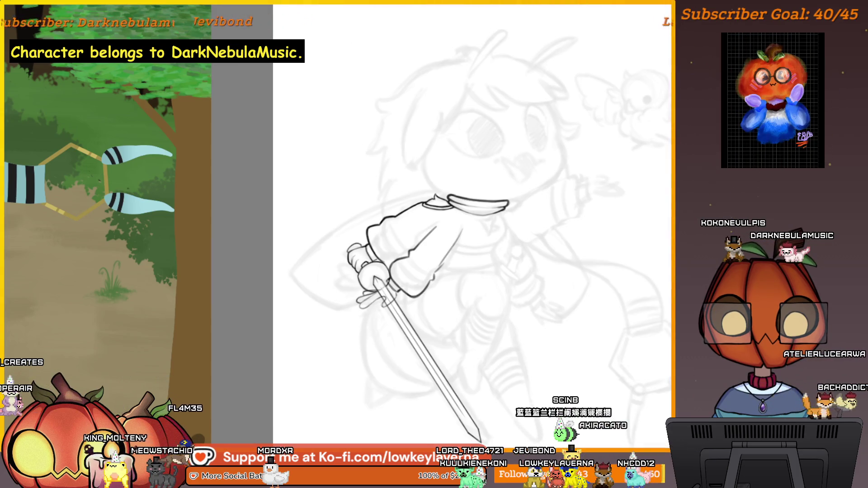
pyautogui.click(441, 271)
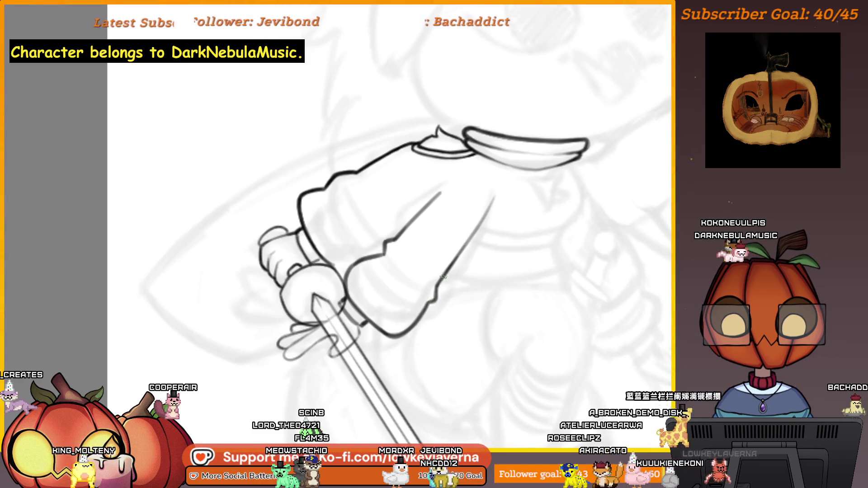
pyautogui.scroll(1, 441, 277)
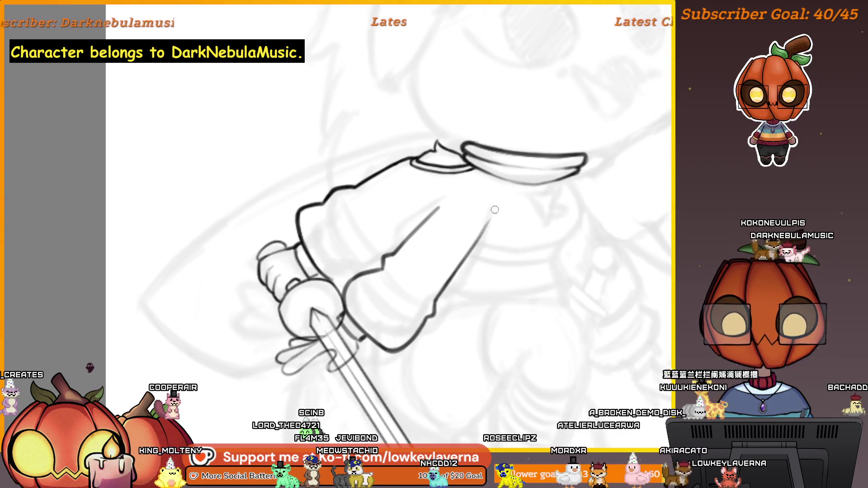
pyautogui.moveTo(466, 217); pyautogui.dragTo(482, 264)
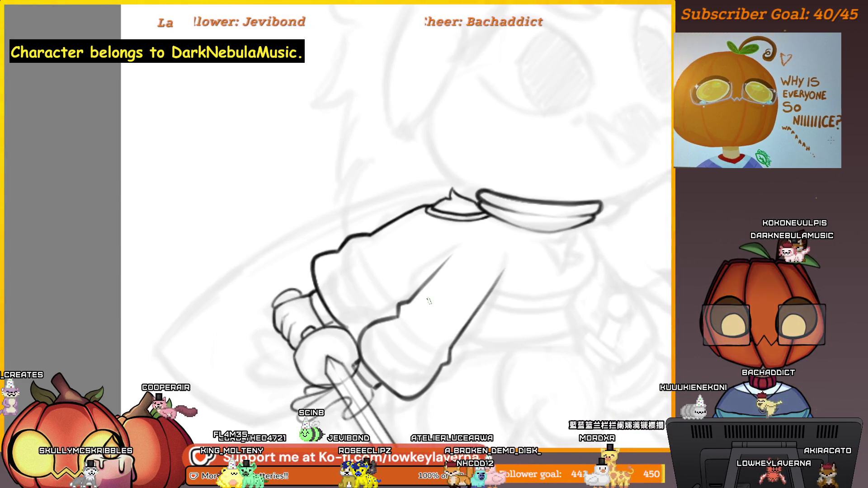
pyautogui.moveTo(403, 303); pyautogui.dragTo(448, 256)
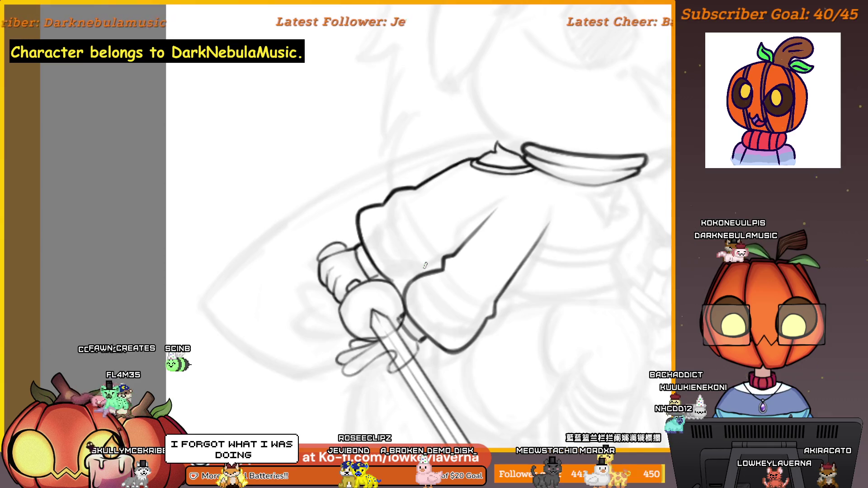
pyautogui.moveTo(605, 334); pyautogui.dragTo(571, 358)
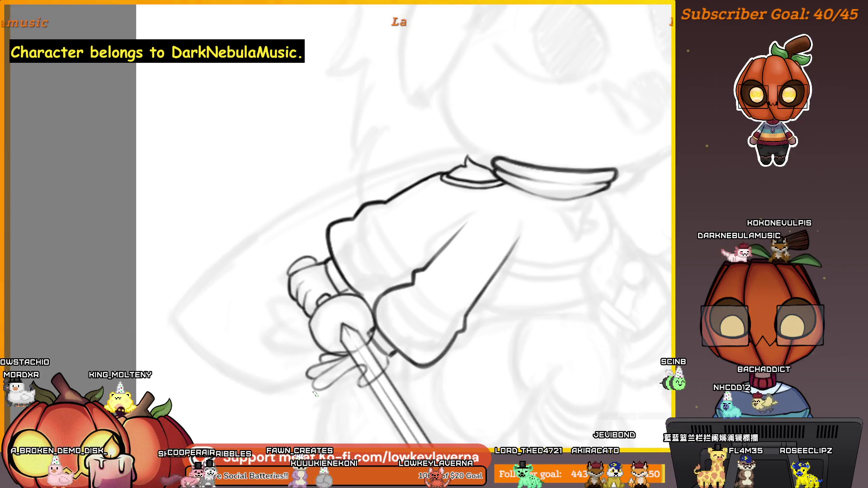
# - Compare the sleeve lineart with and without the last stroke, then undo the short diagonal stroke
pyautogui.hotkey('ctrl', 'z')
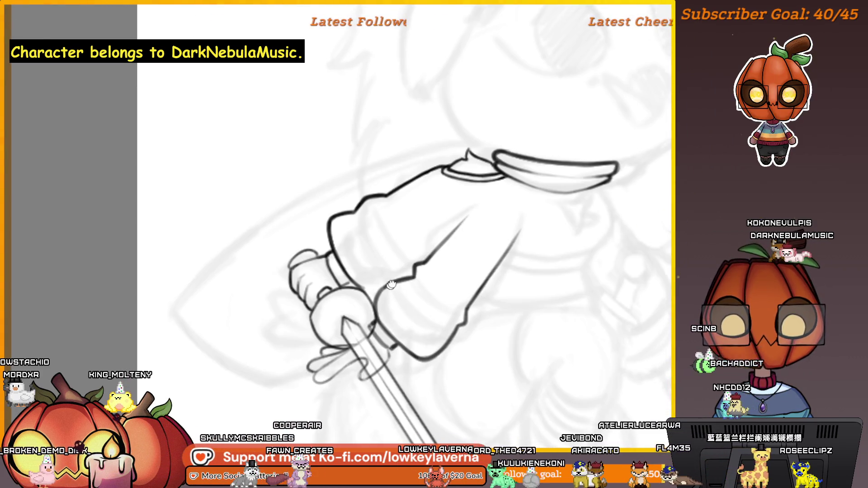
pyautogui.hotkey('ctrl', 'y')
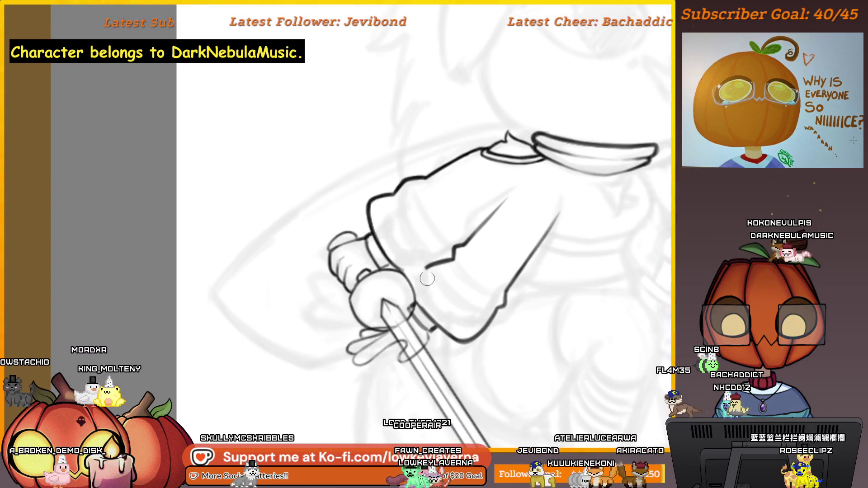
pyautogui.scroll(-1, 470, 275)
pyautogui.scroll(-1, 470, 275)
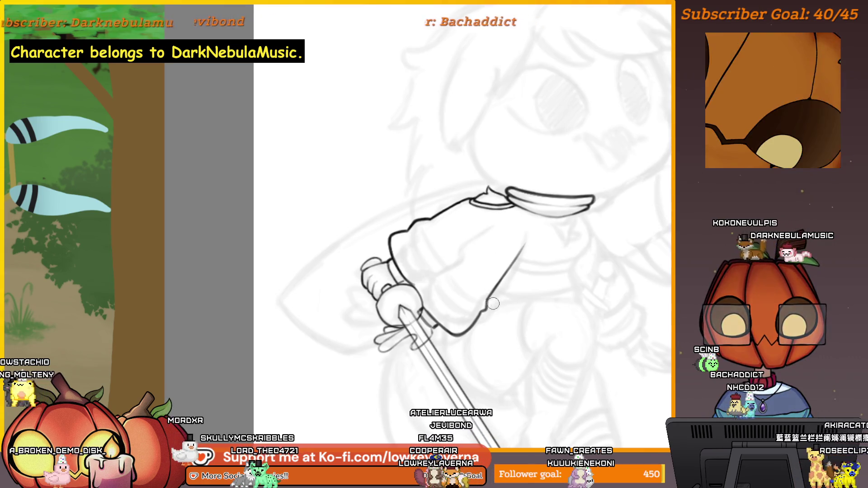
pyautogui.hotkey('ctrl', 'z')
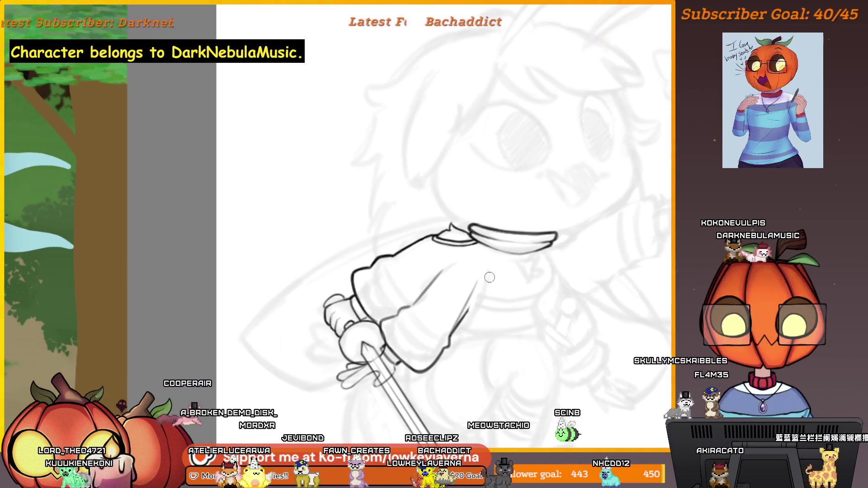
pyautogui.moveTo(477, 283); pyautogui.dragTo(550, 287)
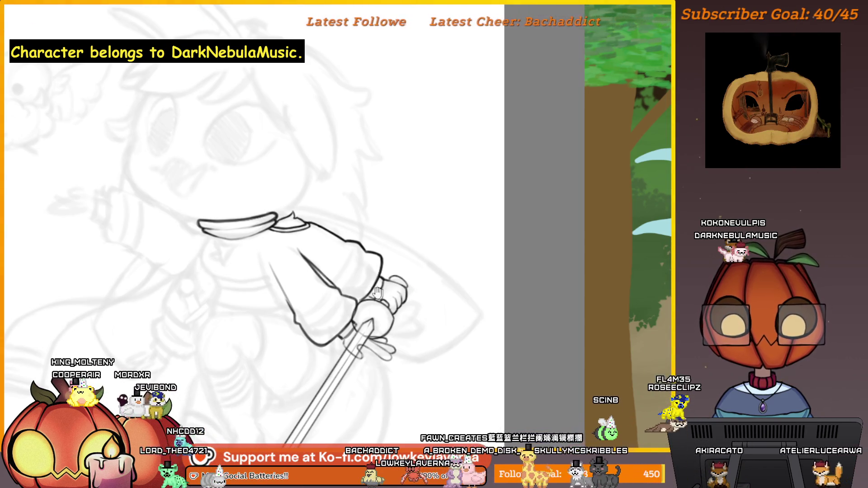
# - Zoom in on the sleeve and sword arm, then mirror the canvas view horizontally
pyautogui.moveTo(377, 293); pyautogui.dragTo(517, 249)
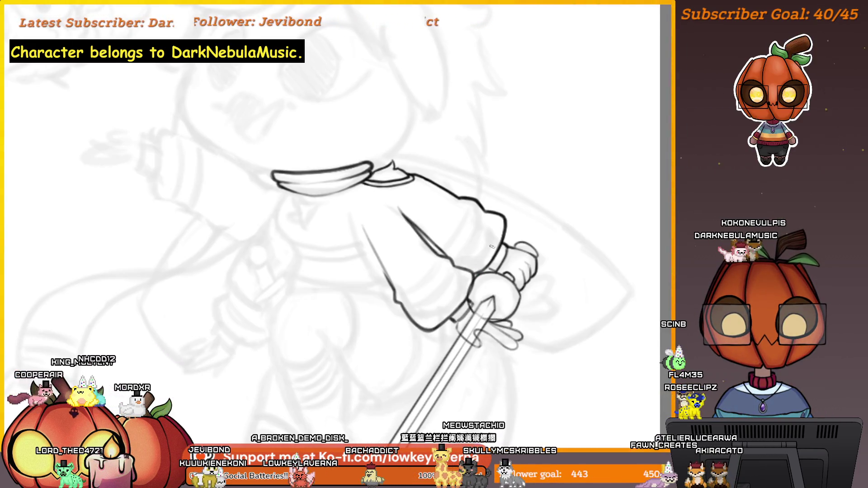
pyautogui.moveTo(505, 239); pyautogui.dragTo(531, 237)
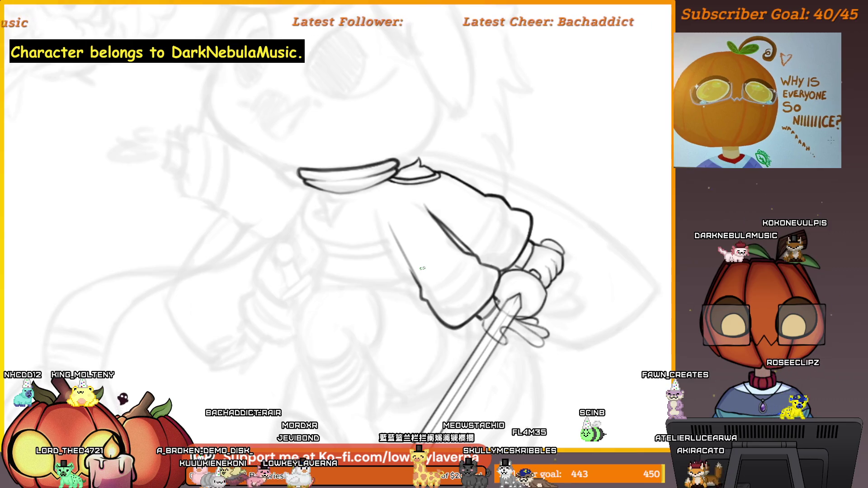
pyautogui.moveTo(501, 188); pyautogui.dragTo(492, 191)
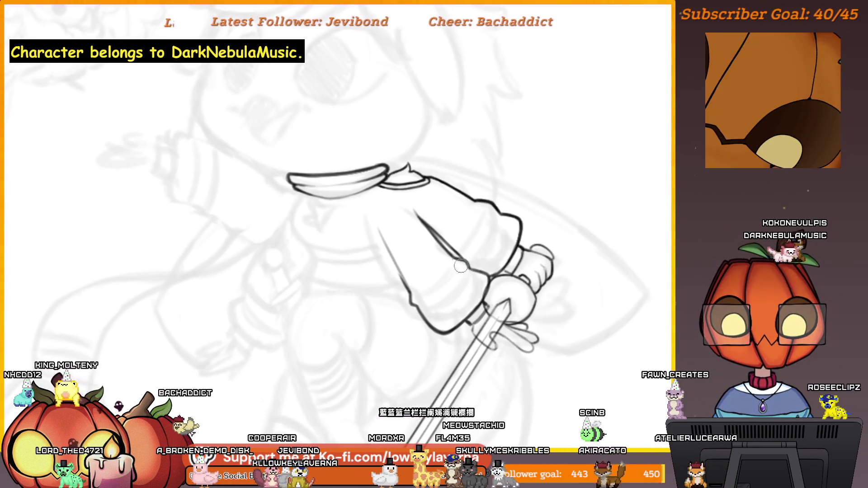
pyautogui.moveTo(417, 294); pyautogui.dragTo(414, 279)
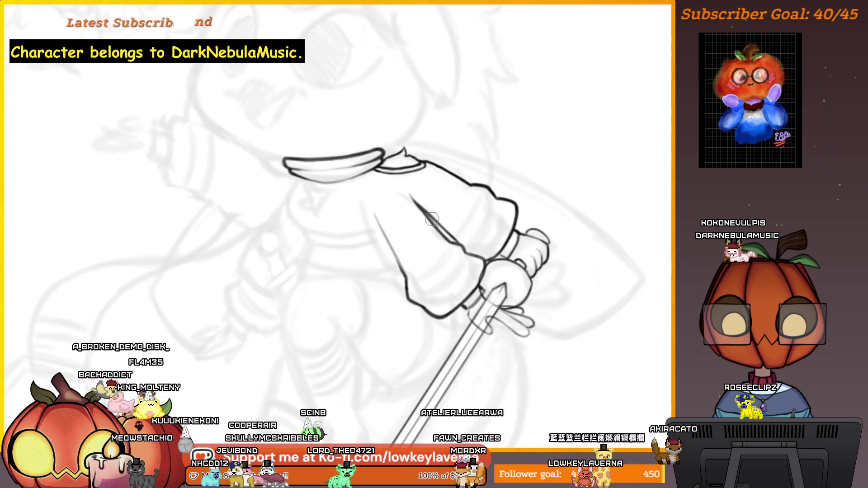
pyautogui.scroll(-4, 434, 280)
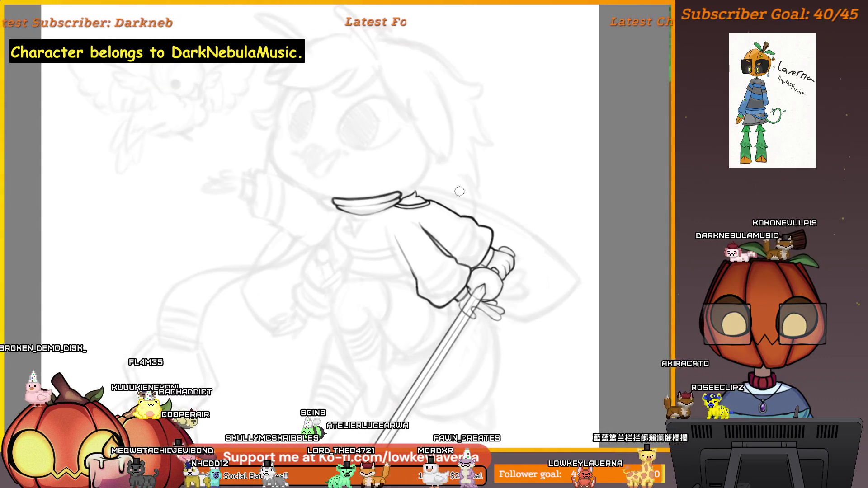
pyautogui.scroll(2, 459, 192)
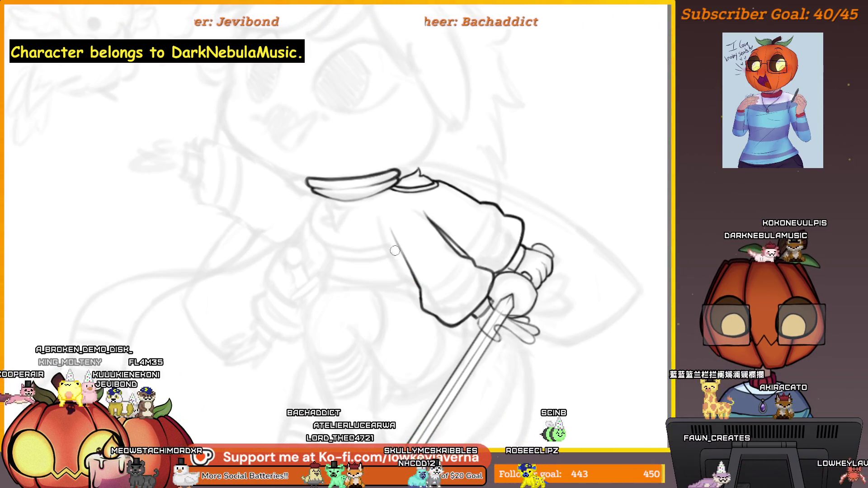
pyautogui.press('h')
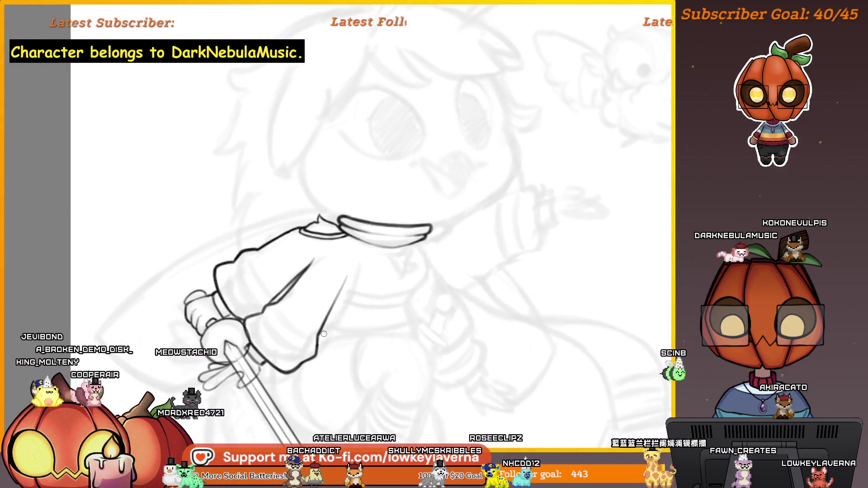
pyautogui.scroll(-4, 345, 317)
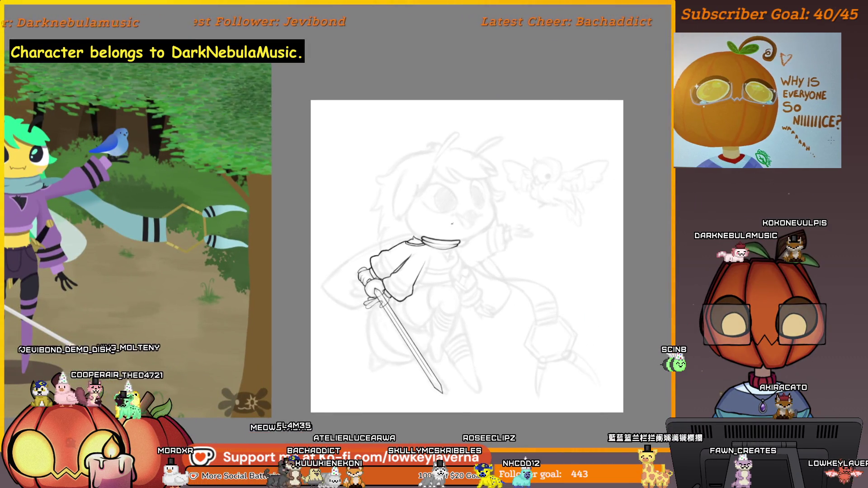
pyautogui.scroll(4, 433, 277)
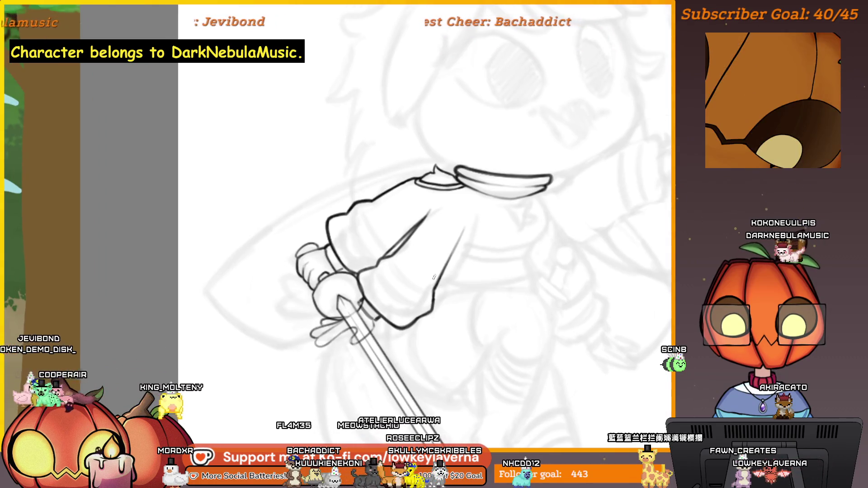
pyautogui.scroll(1, 429, 293)
pyautogui.moveTo(426, 308); pyautogui.dragTo(435, 314)
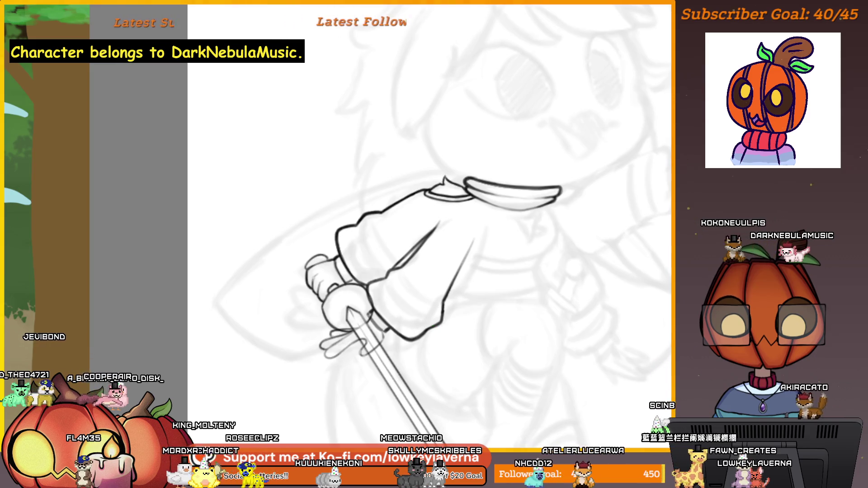
# - Lasso the inner forearm crease line and rotate it slightly clockwise
pyautogui.moveTo(503, 229)
pyautogui.mouseDown()
pyautogui.moveTo(422, 286)
pyautogui.moveTo(503, 233)
pyautogui.mouseUp()
pyautogui.hotkey('ctrl', 't')
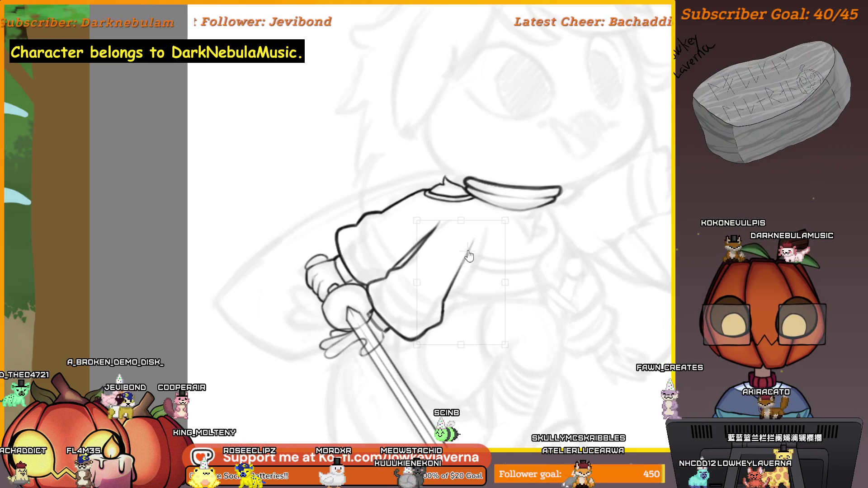
pyautogui.moveTo(539, 204); pyautogui.dragTo(535, 214)
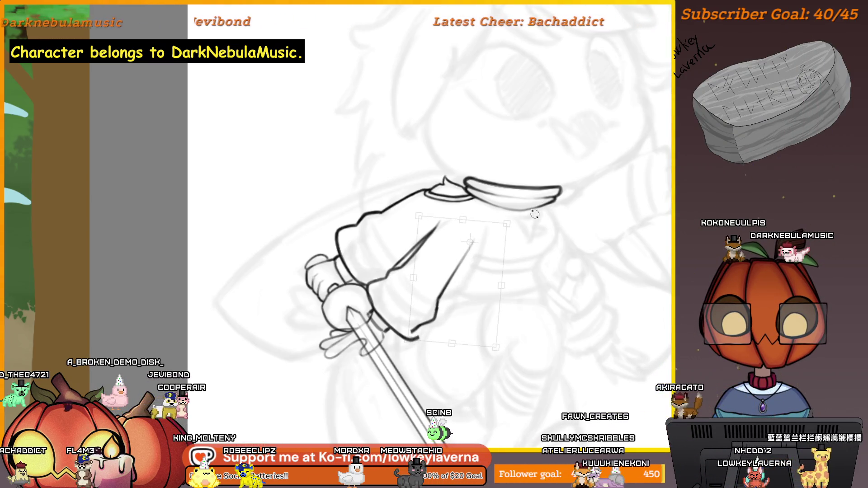
pyautogui.scroll(-3, 516, 210)
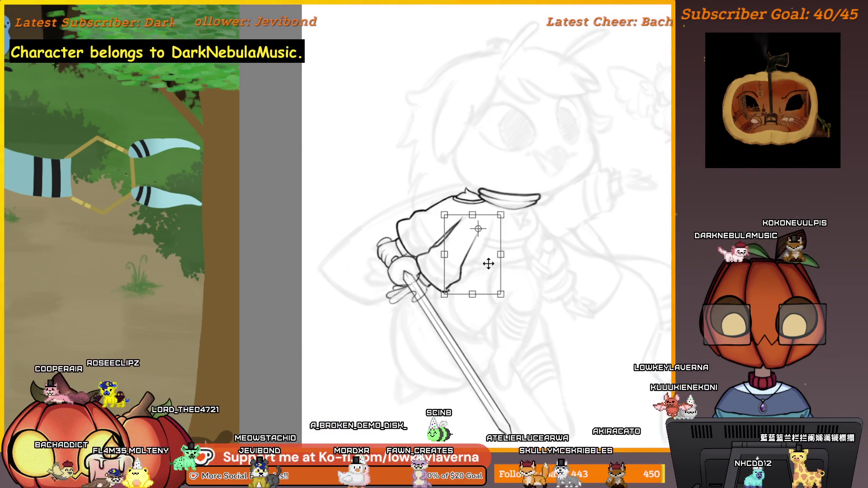
pyautogui.moveTo(512, 307); pyautogui.dragTo(514, 313)
# - Lower the crease slightly, apply the transform, deselect, and unmirror the canvas view
pyautogui.moveTo(481, 266); pyautogui.dragTo(481, 269)
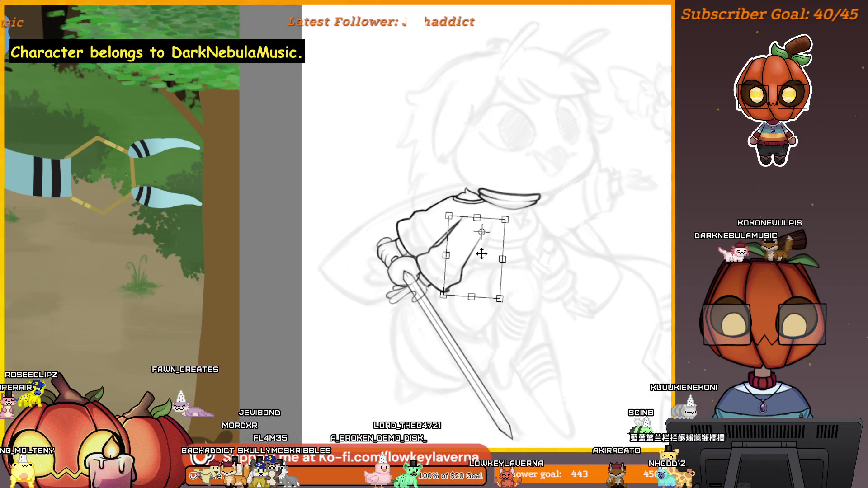
pyautogui.scroll(5, 439, 282)
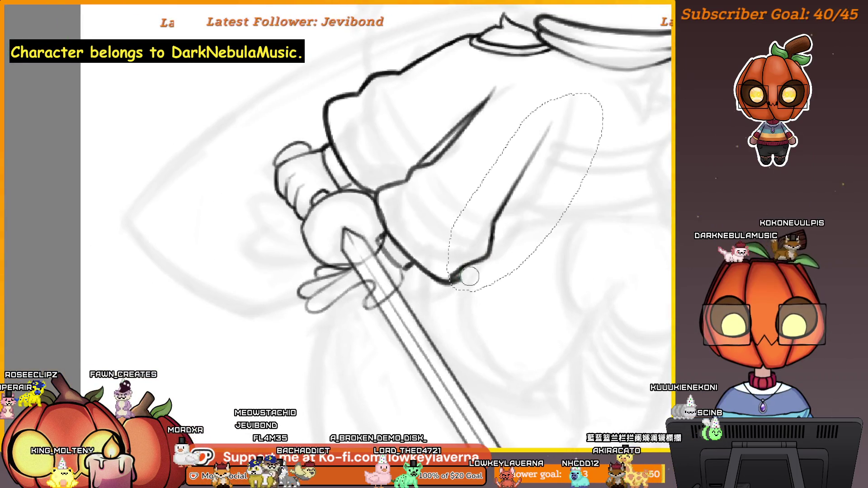
pyautogui.press('[')
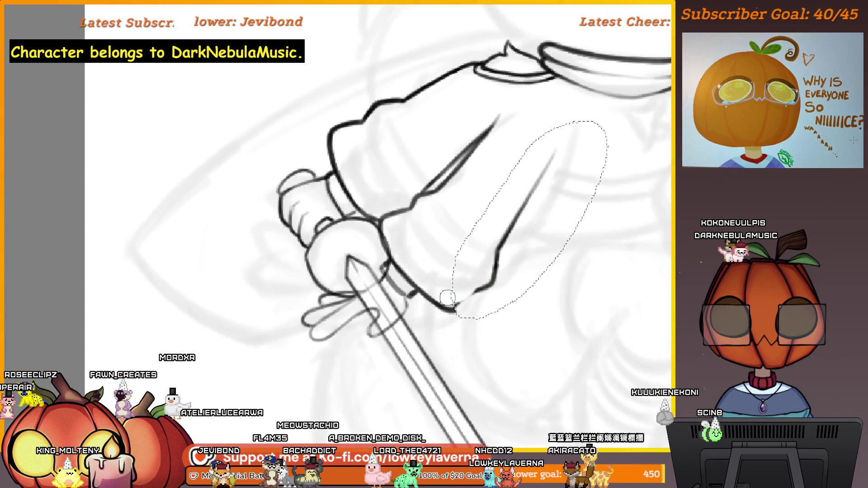
pyautogui.hotkey('ctrl', 't')
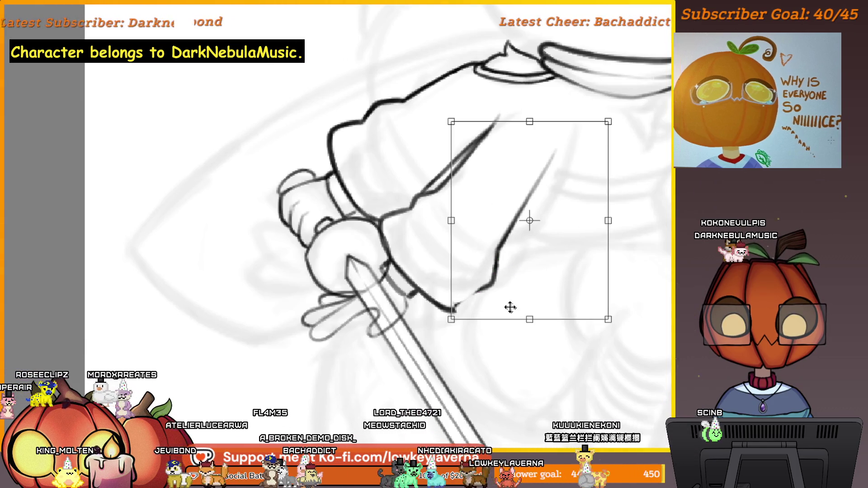
pyautogui.press('Return')
pyautogui.hotkey('ctrl', 'd')
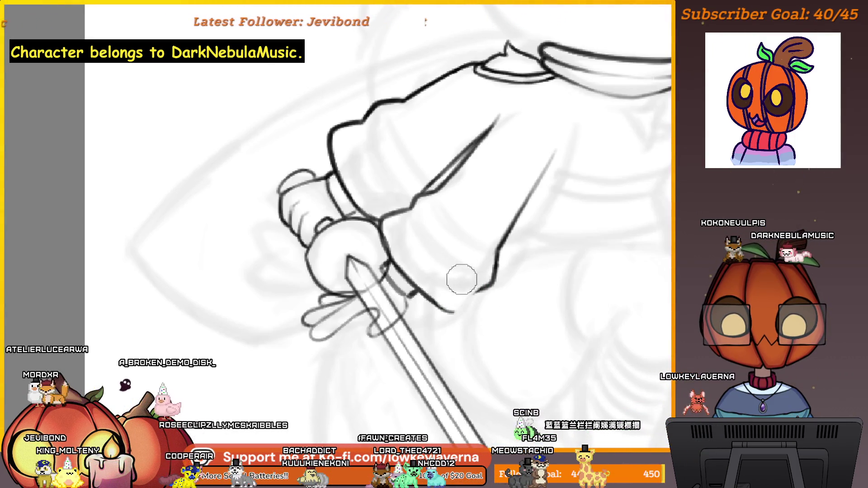
pyautogui.press('m')
pyautogui.moveTo(264, 303)
pyautogui.mouseDown()
pyautogui.moveTo(400, 300)
pyautogui.moveTo(436, 281)
pyautogui.moveTo(447, 299)
pyautogui.moveTo(457, 298)
pyautogui.mouseUp()
# - Ink a short cuff line on the sleeve just above the hand gripping the sword
pyautogui.moveTo(316, 307); pyautogui.dragTo(322, 323)
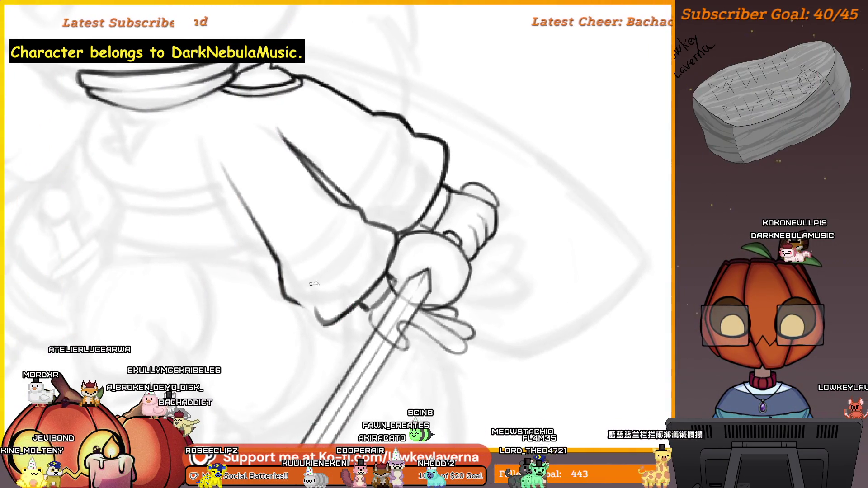
pyautogui.moveTo(335, 289)
pyautogui.mouseDown()
pyautogui.moveTo(356, 296)
pyautogui.moveTo(346, 331)
pyautogui.mouseUp()
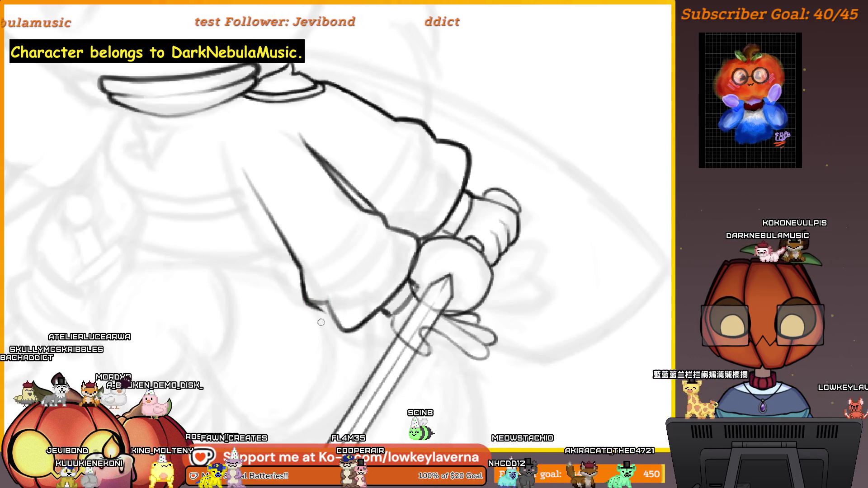
pyautogui.scroll(-3, 325, 272)
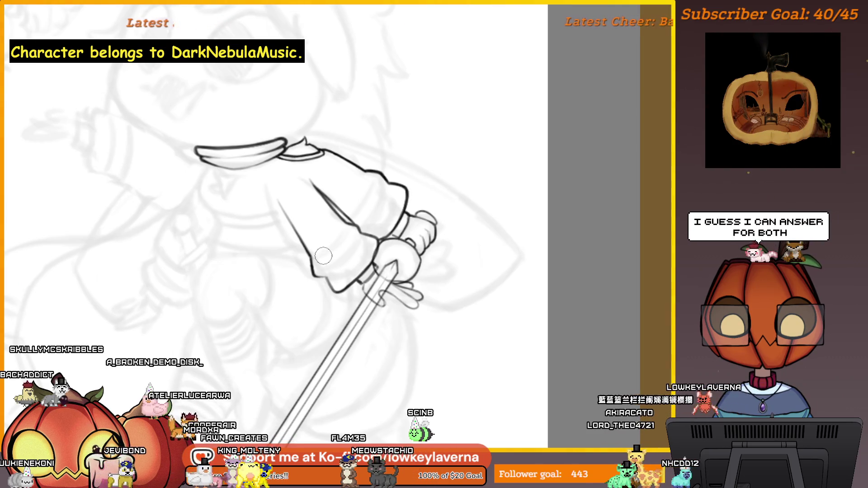
pyautogui.scroll(2, 305, 261)
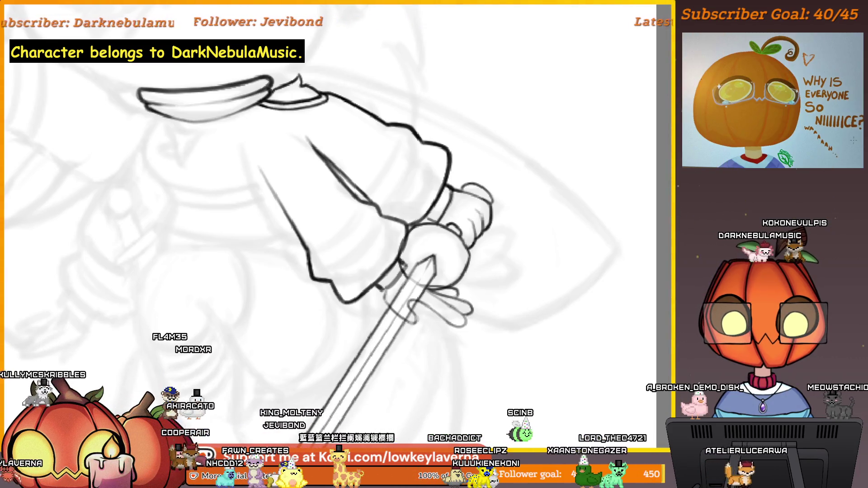
pyautogui.hotkey('ctrl', 'z')
pyautogui.hotkey('ctrl', 'y')
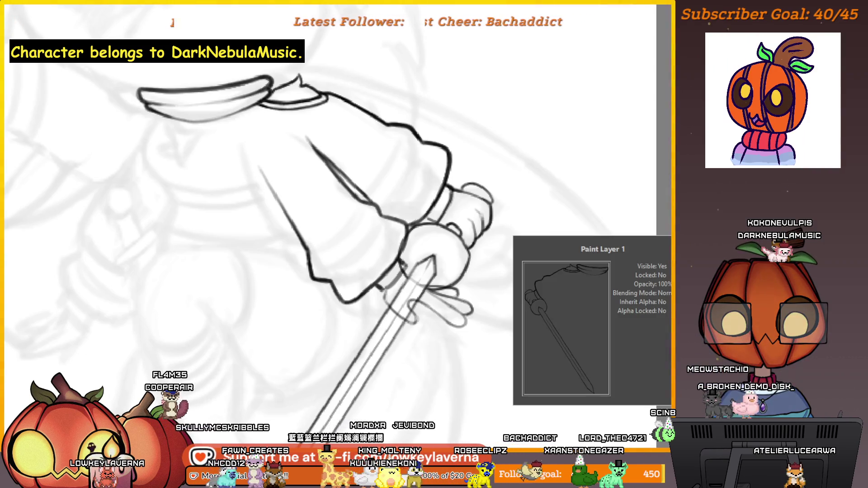
pyautogui.scroll(-2, 504, 294)
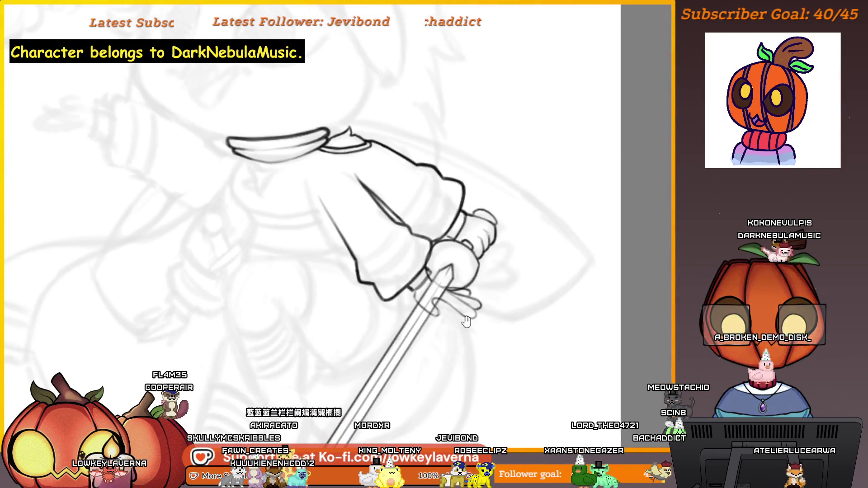
pyautogui.moveTo(324, 346)
pyautogui.mouseDown()
pyautogui.moveTo(186, 346)
pyautogui.moveTo(397, 357)
pyautogui.mouseUp()
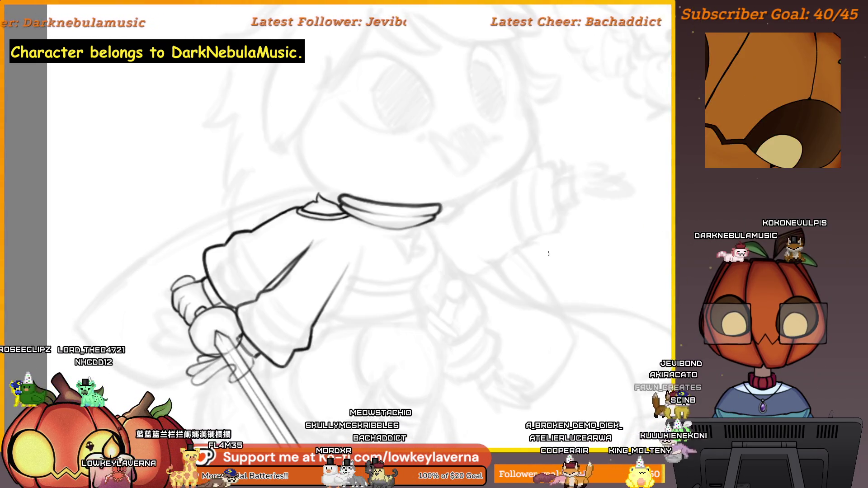
pyautogui.scroll(5, 179, 248)
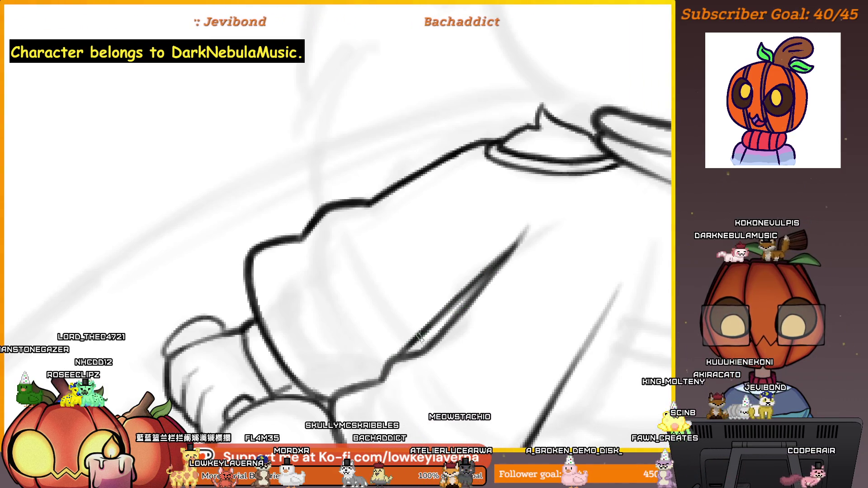
pyautogui.moveTo(418, 336); pyautogui.dragTo(477, 287)
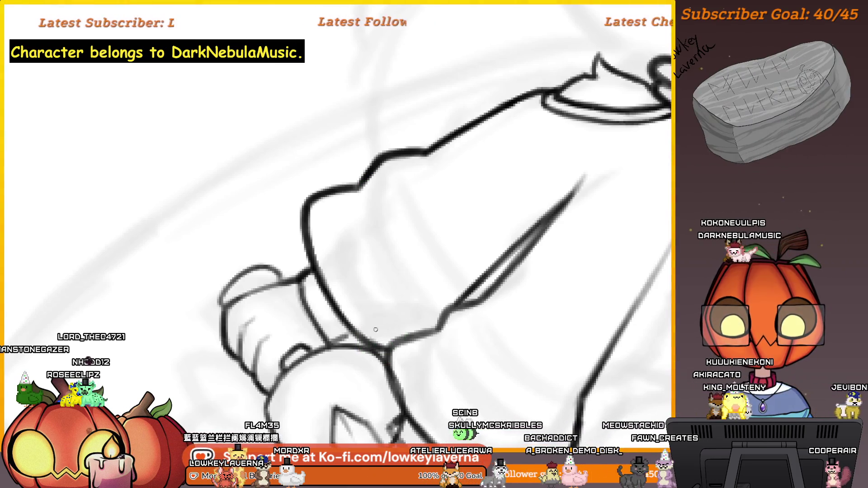
pyautogui.scroll(-5, 383, 277)
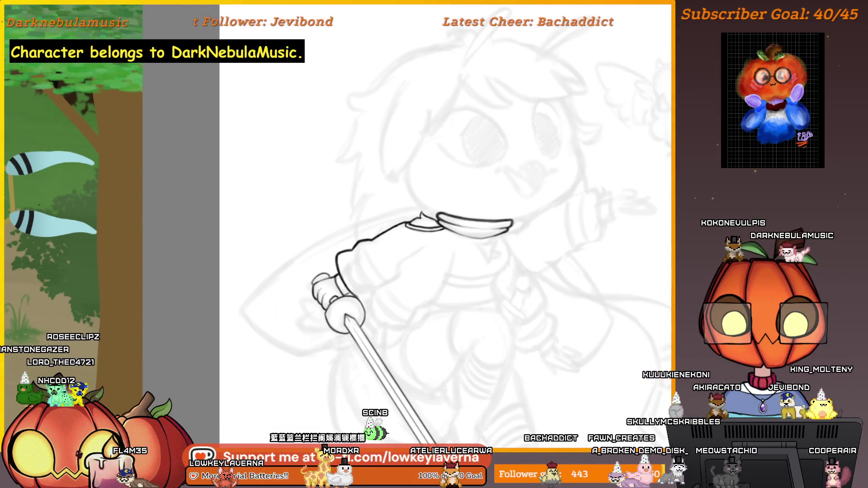
pyautogui.scroll(3, 449, 188)
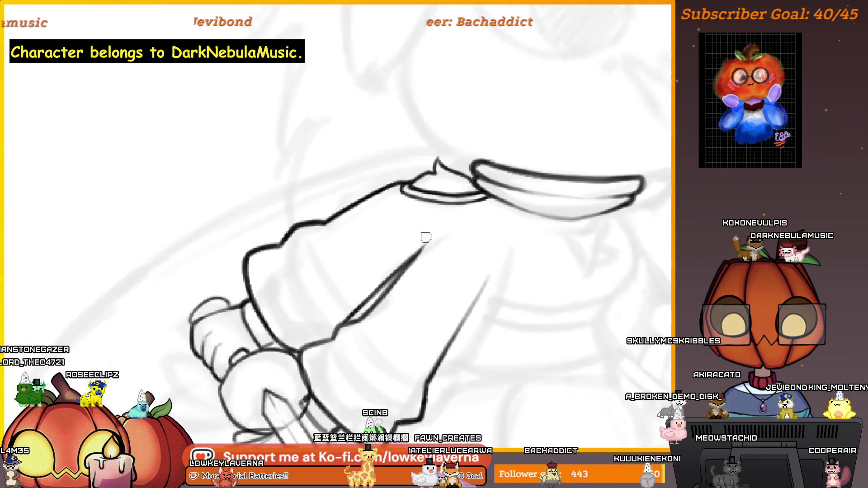
pyautogui.scroll(-4, 377, 271)
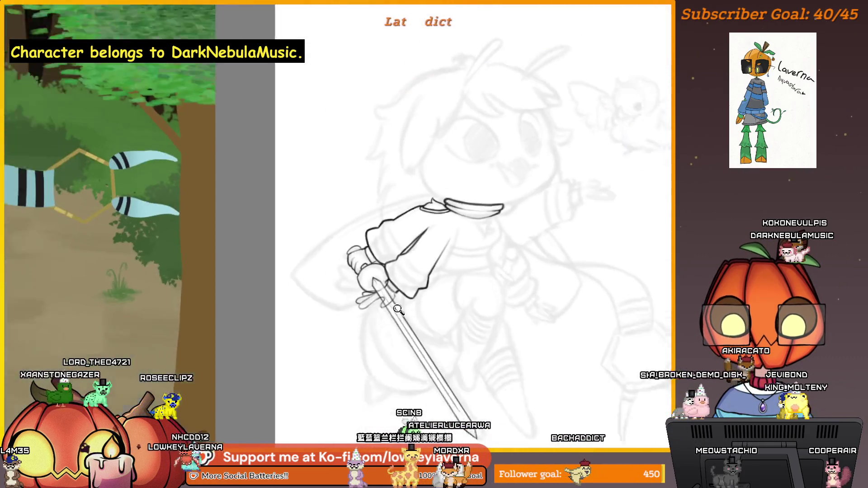
# - Draw a curved leg line to the right of the bee's body
pyautogui.moveTo(501, 284); pyautogui.dragTo(456, 312)
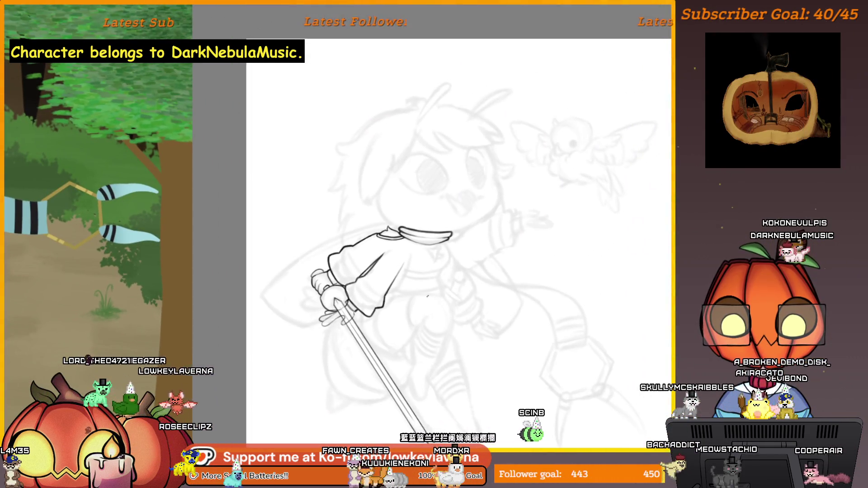
pyautogui.moveTo(615, 263)
pyautogui.mouseDown()
pyautogui.moveTo(659, 290)
pyautogui.moveTo(612, 310)
pyautogui.mouseUp()
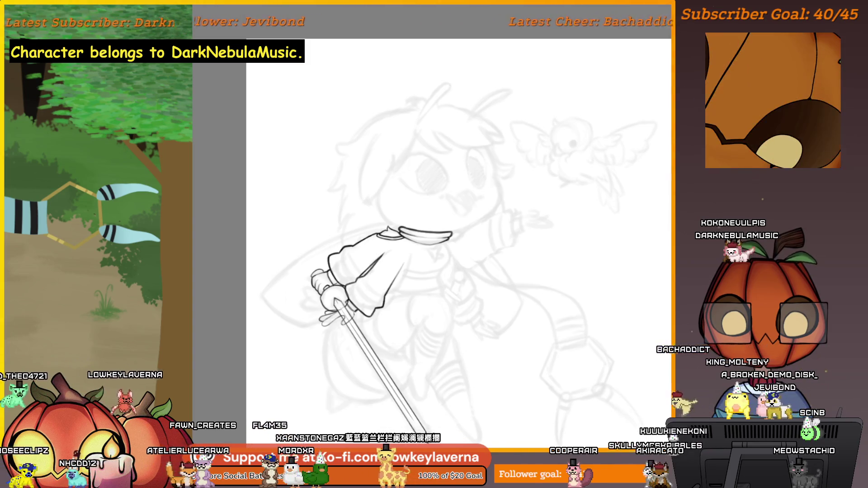
pyautogui.scroll(-3, 443, 283)
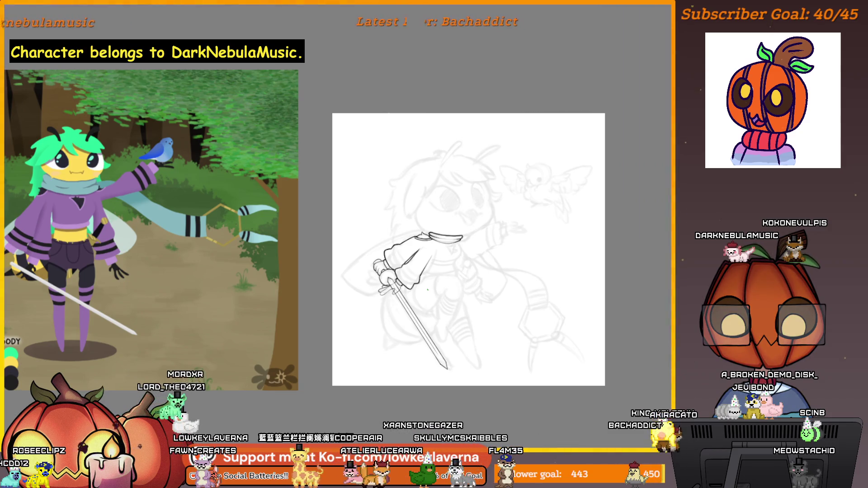
pyautogui.scroll(5, 427, 289)
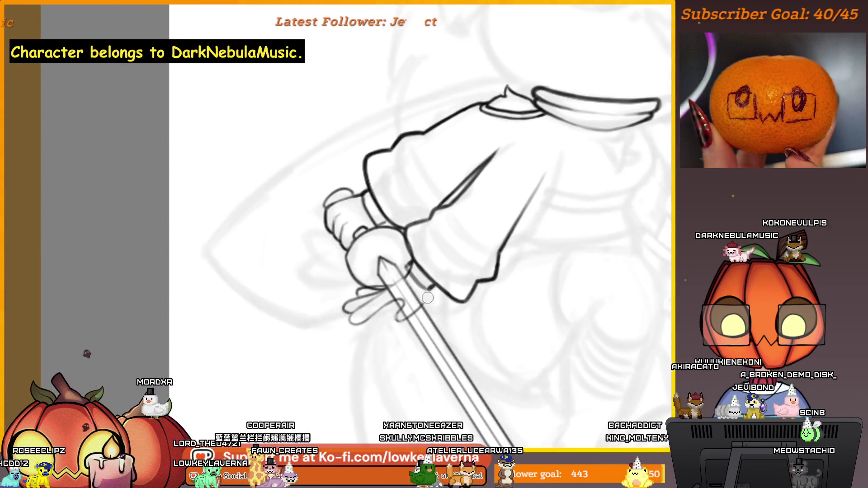
# - Undo the latest inked strokes and redraw the lower edge of the cuff ring
pyautogui.hotkey('ctrl', 'z')
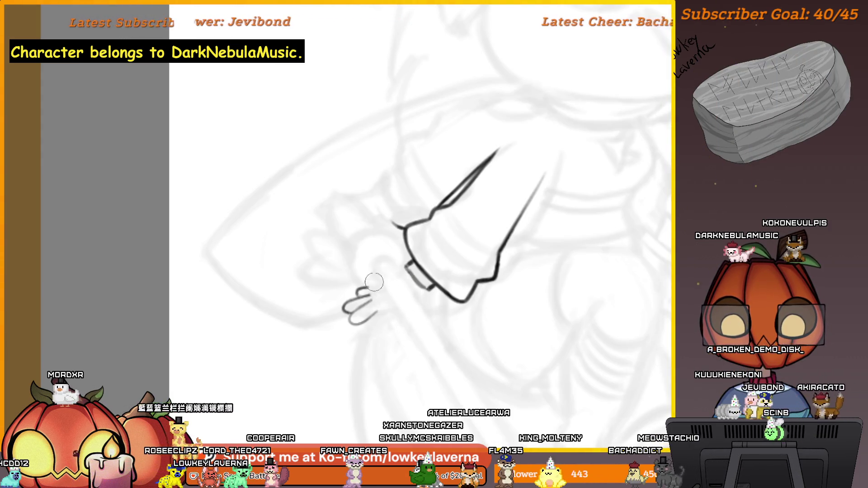
pyautogui.scroll(3, 416, 256)
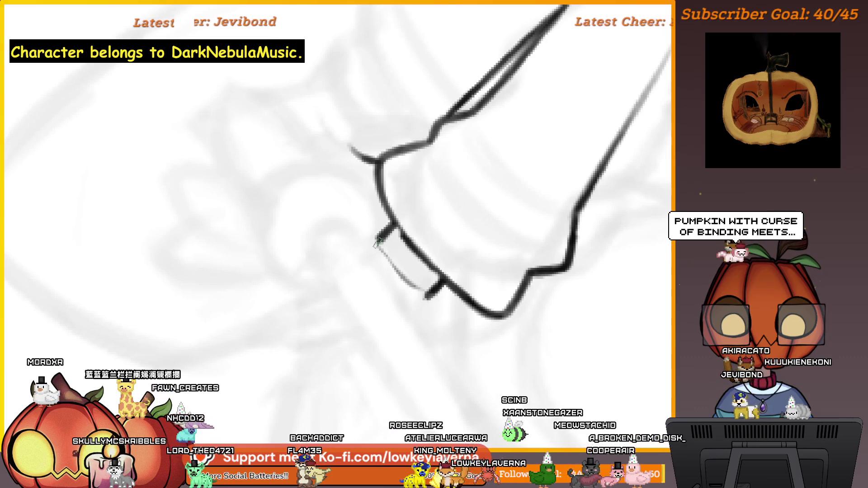
pyautogui.moveTo(378, 243); pyautogui.dragTo(426, 294)
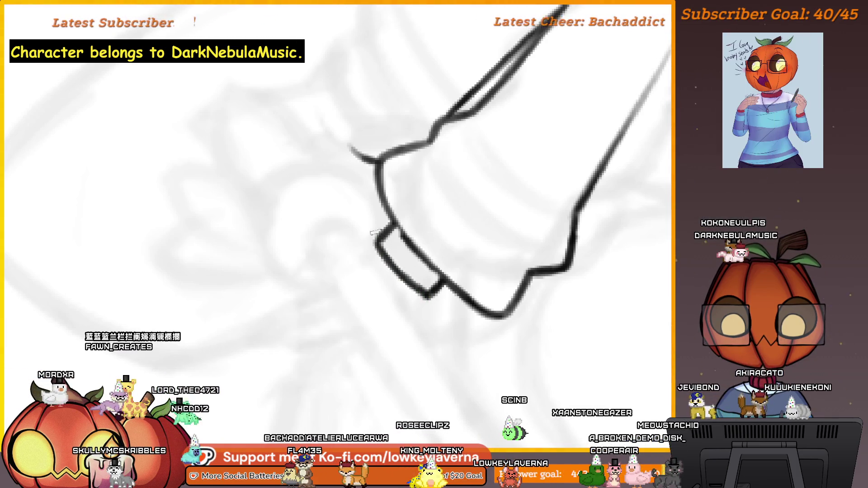
pyautogui.scroll(-5, 357, 271)
# - Check the character reference, then undo the fist, sword and collar lines again
pyautogui.moveTo(356, 272)
pyautogui.mouseDown()
pyautogui.moveTo(608, 398)
pyautogui.moveTo(434, 359)
pyautogui.mouseUp()
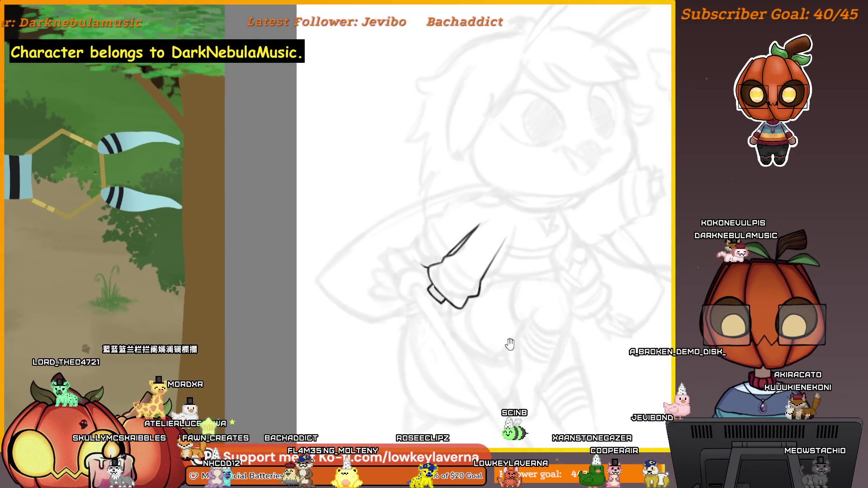
pyautogui.scroll(5, 401, 247)
pyautogui.scroll(-5, 401, 247)
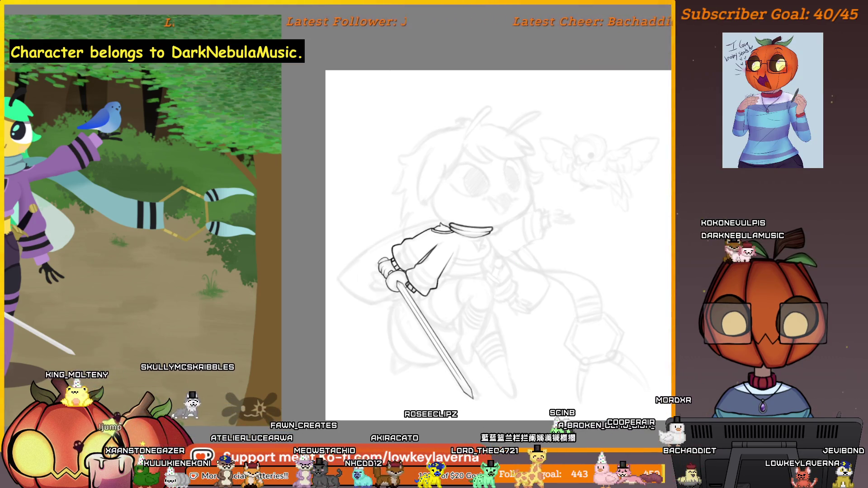
pyautogui.hotkey('ctrl', 'z')
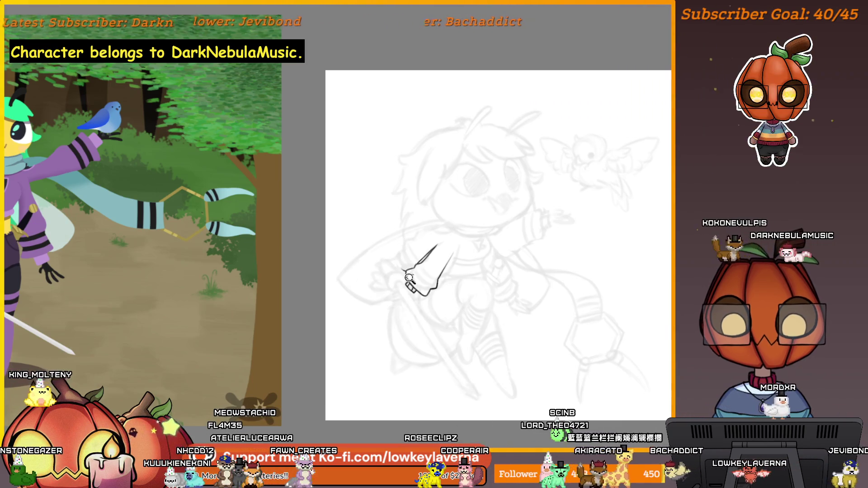
pyautogui.scroll(3, 404, 289)
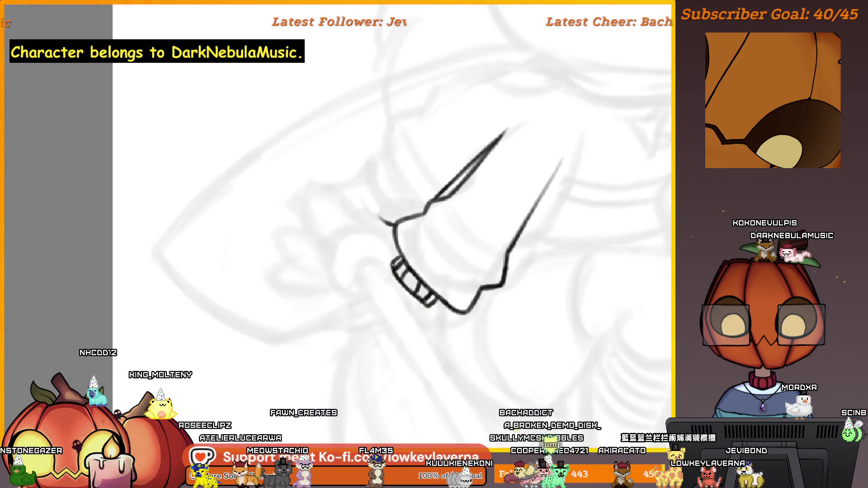
pyautogui.scroll(-5, 459, 257)
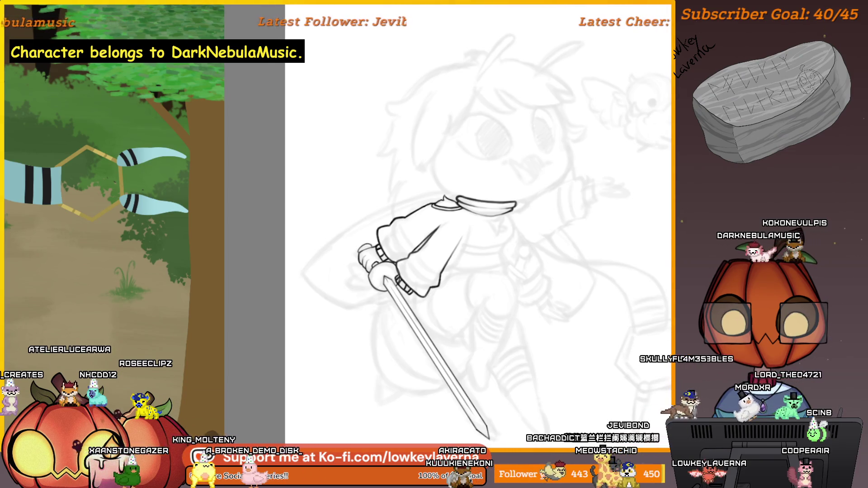
# - Mirror the canvas view horizontally to check the sword arm's proportions
pyautogui.scroll(-1, 518, 284)
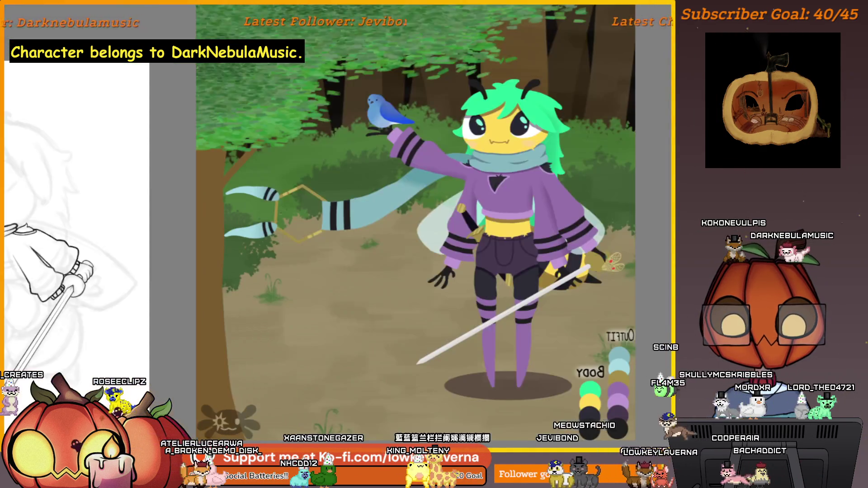
pyautogui.press('m')
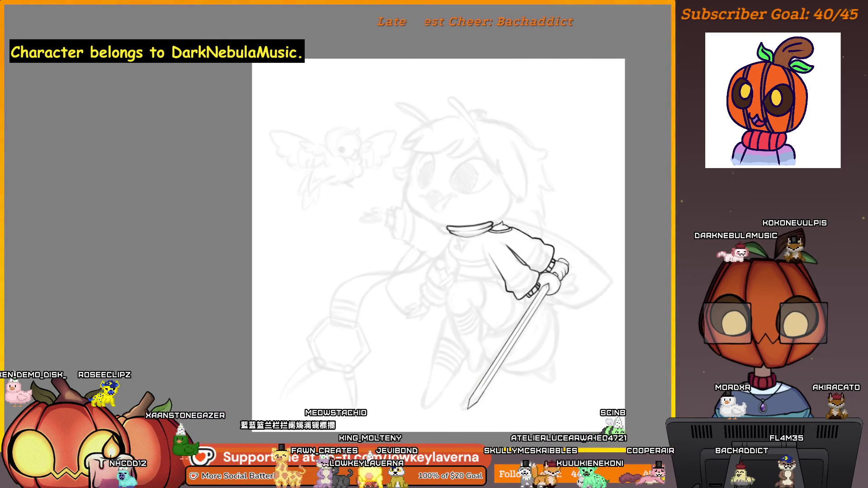
# - Zoom in on the sleeve and draw the band's first line, extending it rightward
pyautogui.moveTo(438, 244); pyautogui.dragTo(444, 257)
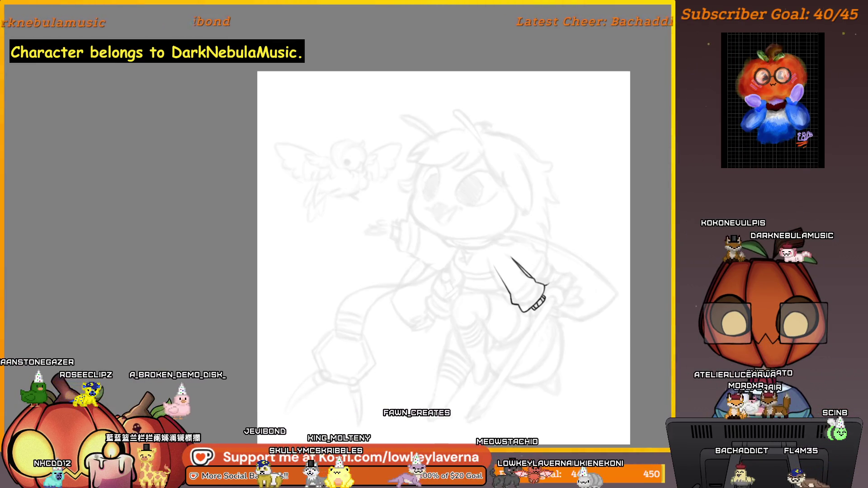
pyautogui.scroll(5, 457, 251)
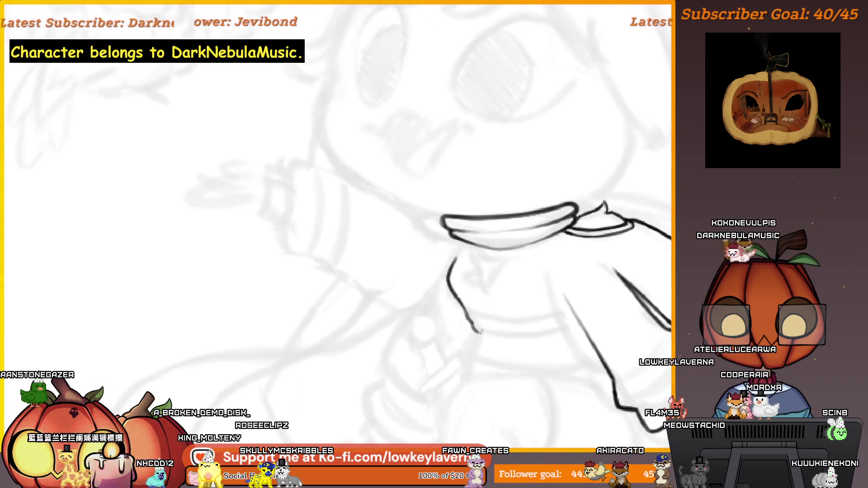
pyautogui.scroll(4, 536, 348)
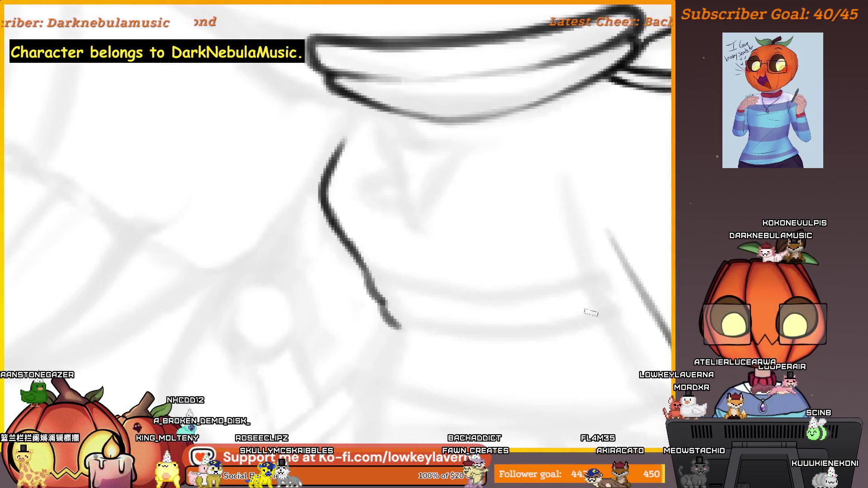
pyautogui.moveTo(343, 267)
pyautogui.mouseDown()
pyautogui.moveTo(459, 300)
pyautogui.moveTo(597, 280)
pyautogui.mouseUp()
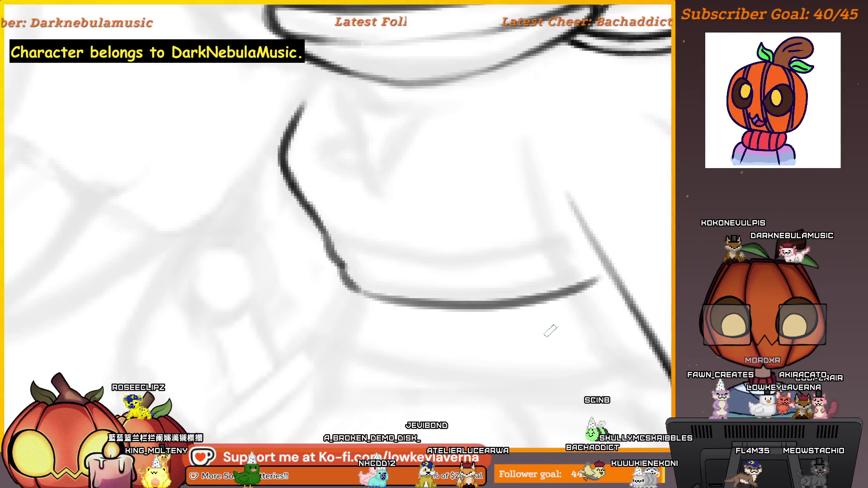
pyautogui.moveTo(406, 277); pyautogui.dragTo(587, 281)
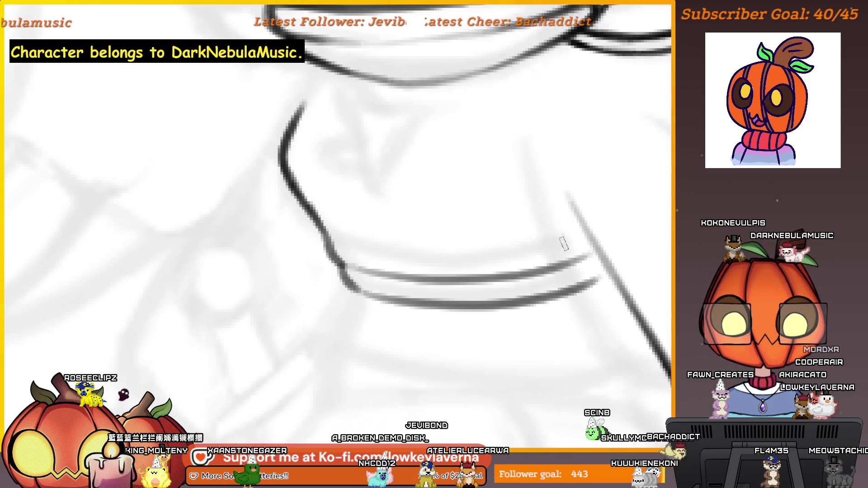
# - Pan and zoom along the sleeve to review the double-lined band
pyautogui.scroll(-5, 490, 290)
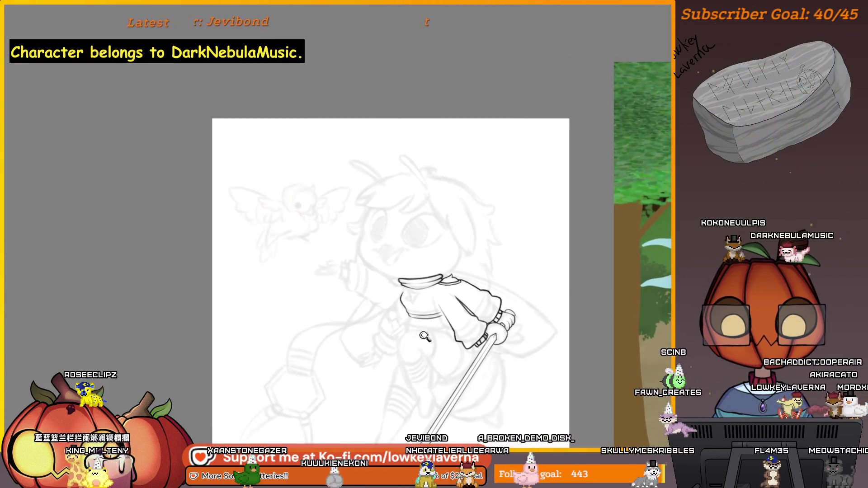
pyautogui.scroll(6, 446, 281)
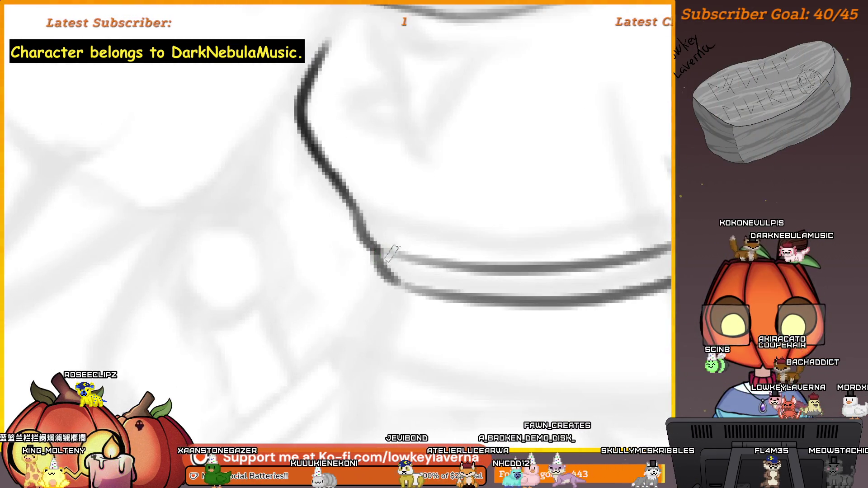
pyautogui.moveTo(391, 252); pyautogui.dragTo(403, 281)
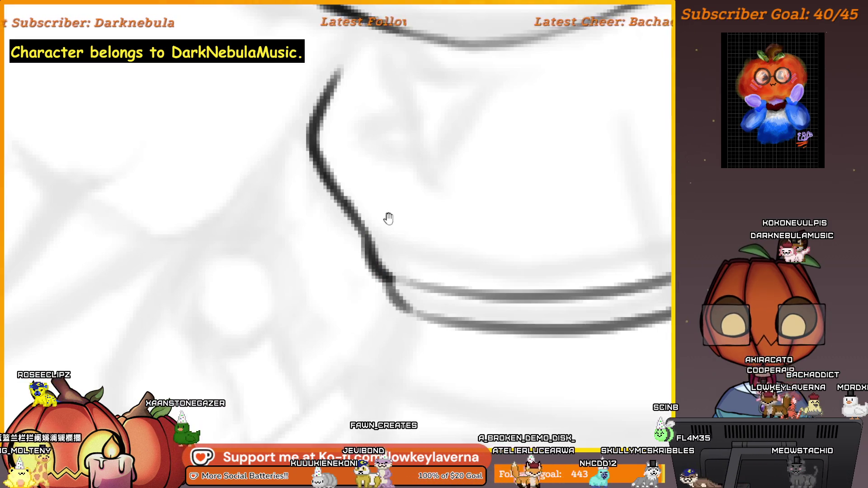
pyautogui.moveTo(387, 219); pyautogui.dragTo(412, 281)
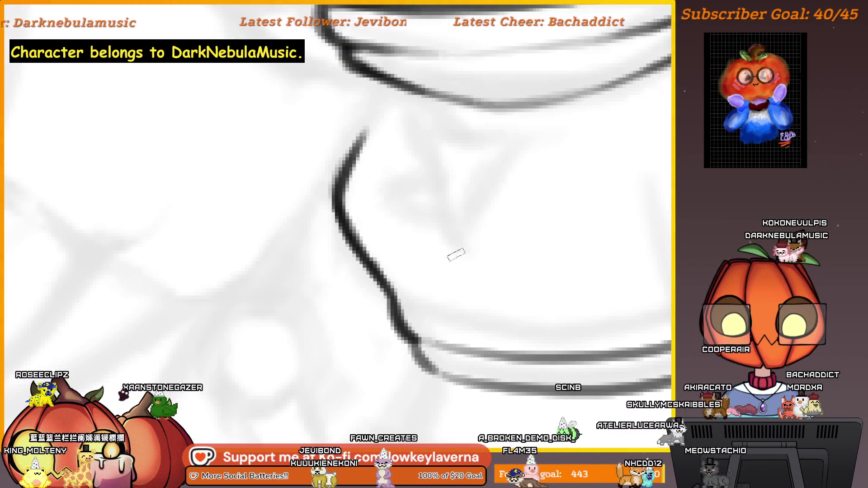
pyautogui.scroll(-4, 463, 308)
pyautogui.scroll(-3, 394, 337)
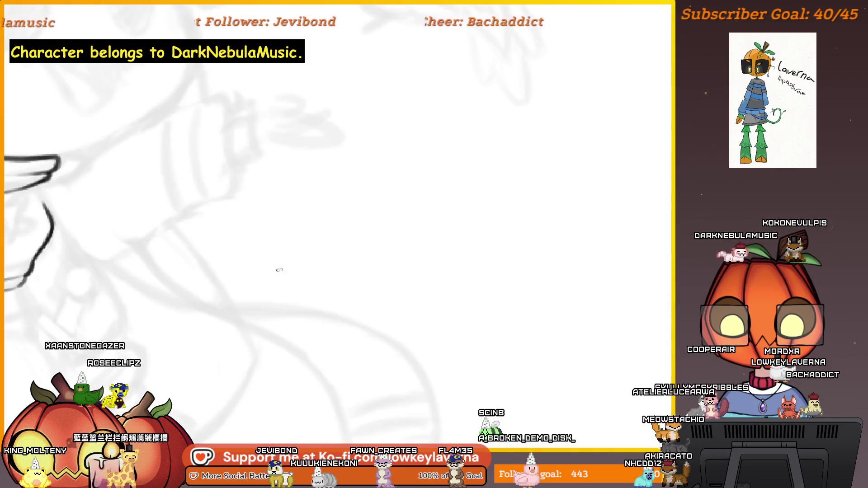
pyautogui.scroll(5, 577, 285)
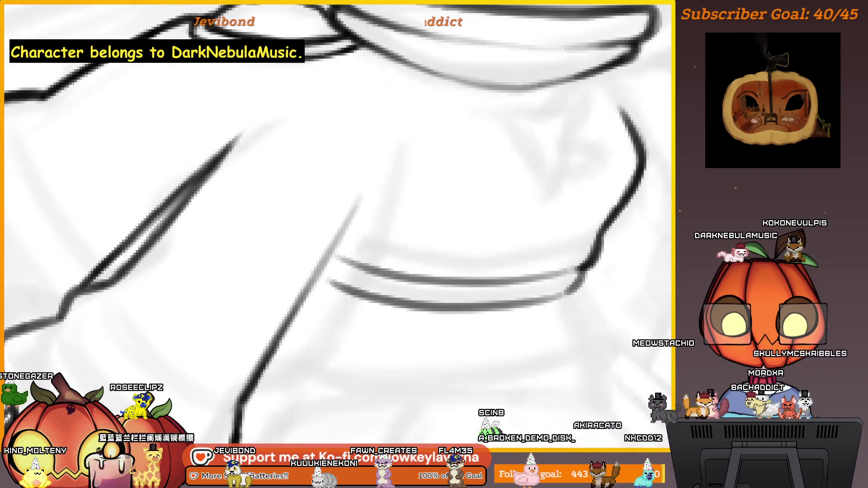
pyautogui.moveTo(585, 264); pyautogui.dragTo(573, 295)
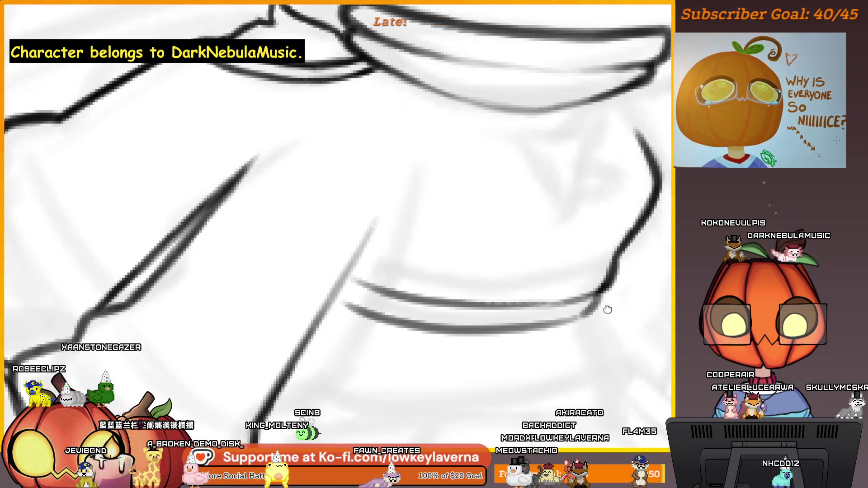
pyautogui.scroll(-2, 607, 306)
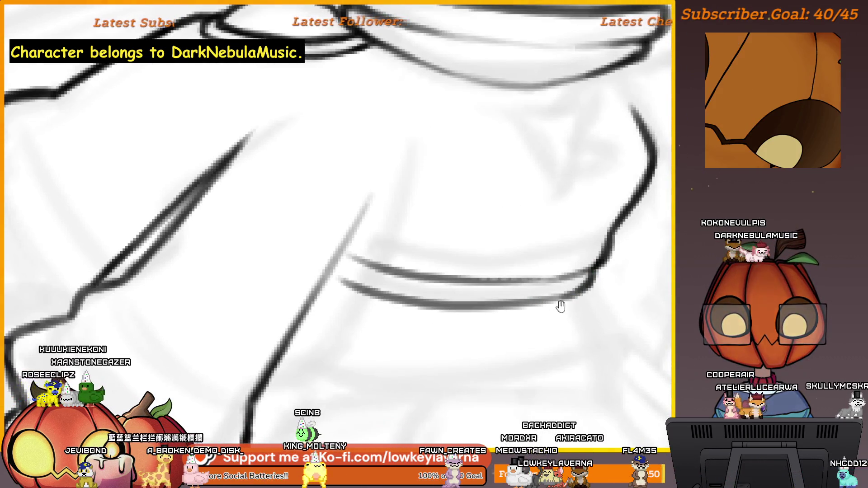
pyautogui.moveTo(558, 304); pyautogui.dragTo(583, 289)
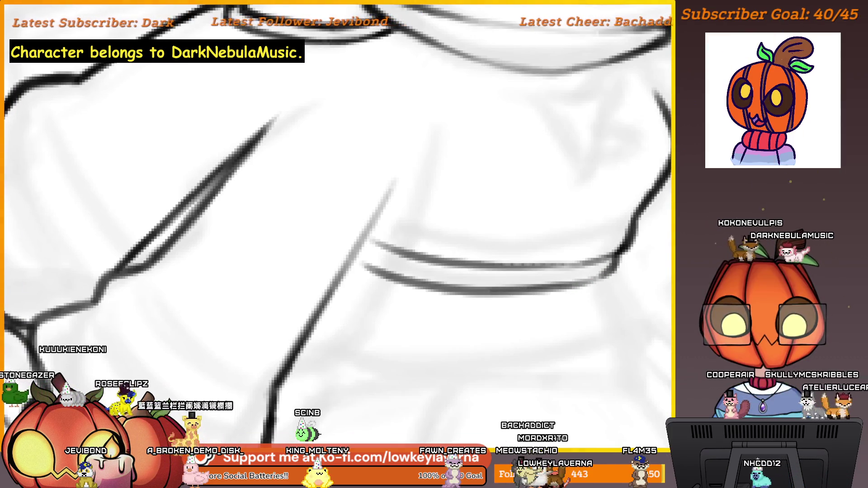
pyautogui.scroll(-5, 340, 194)
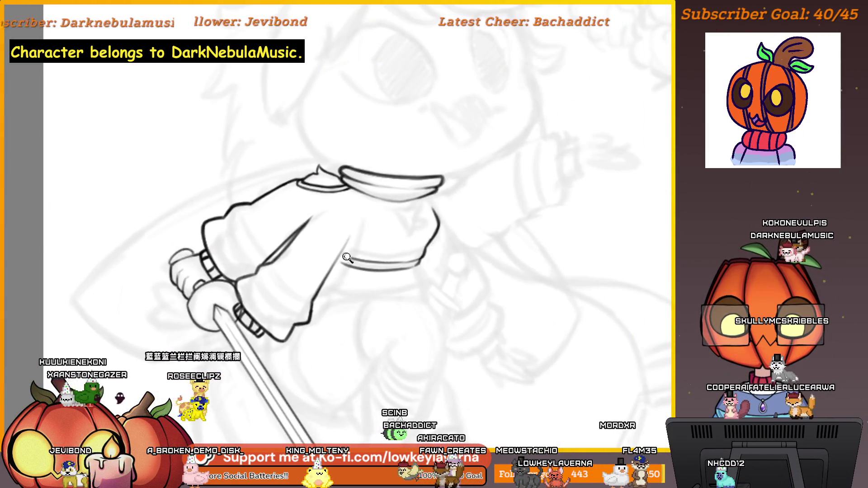
pyautogui.click(345, 256)
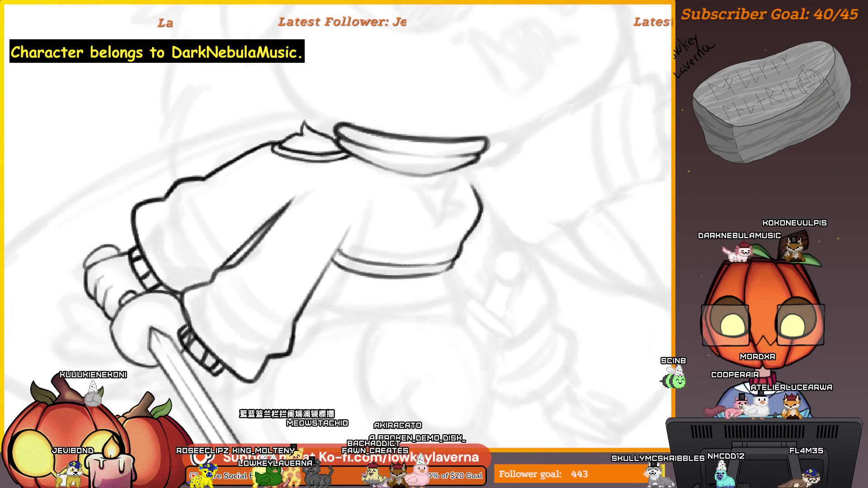
pyautogui.keyDown('alt'); pyautogui.click(479, 283); pyautogui.keyUp('alt')
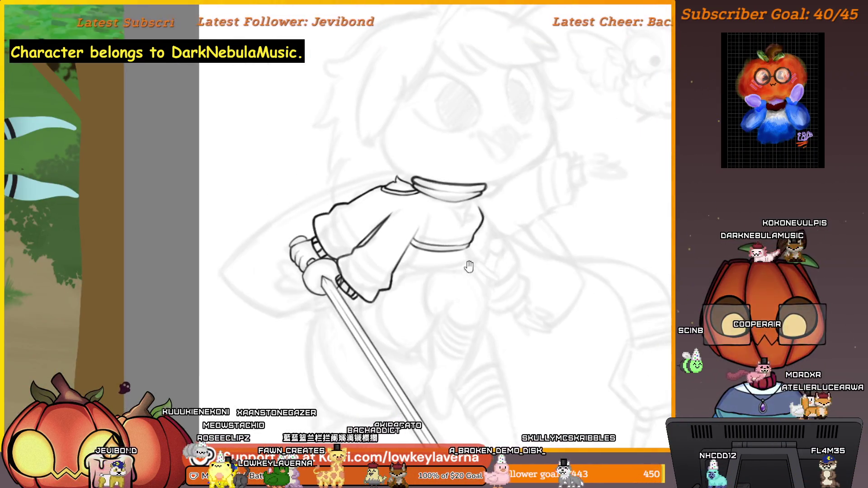
pyautogui.moveTo(469, 268); pyautogui.dragTo(506, 253)
pyautogui.click(490, 273)
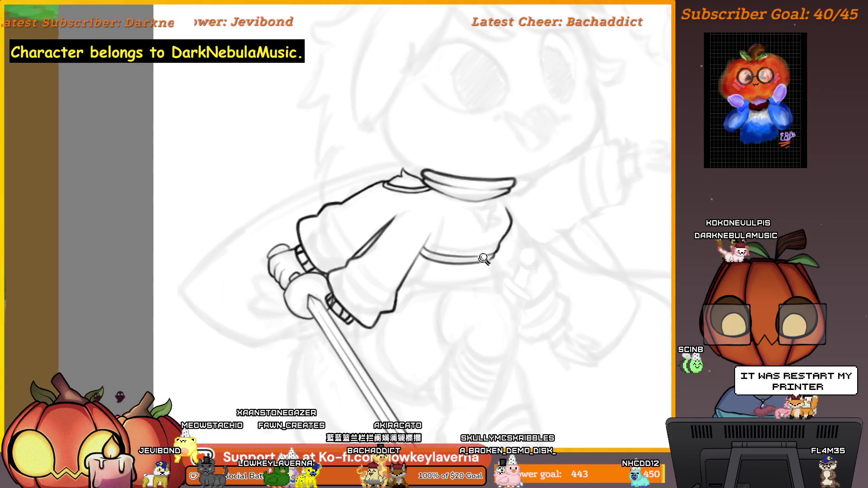
pyautogui.click(490, 273)
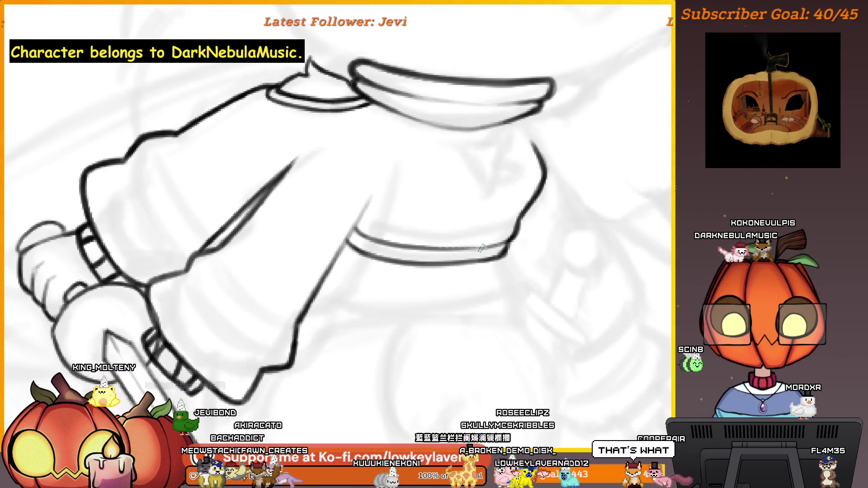
pyautogui.click(478, 248)
pyautogui.moveTo(515, 250); pyautogui.dragTo(527, 254)
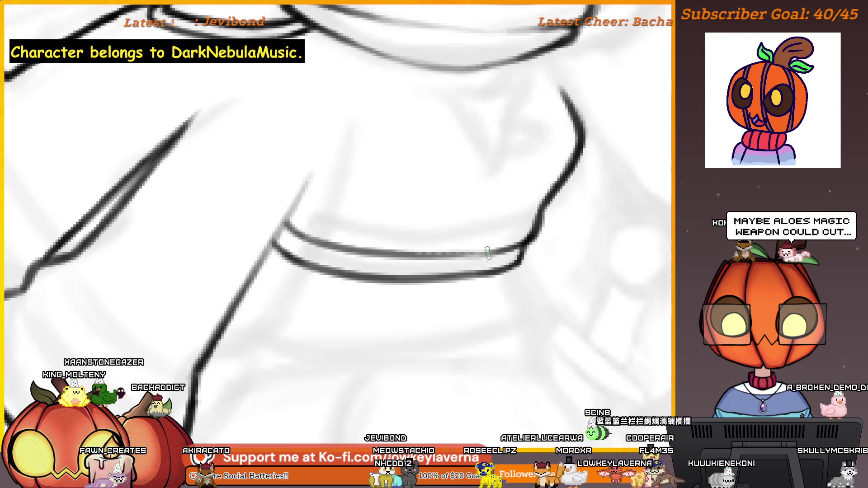
pyautogui.scroll(-3, 519, 252)
pyautogui.scroll(1, 560, 217)
pyautogui.scroll(1, 549, 200)
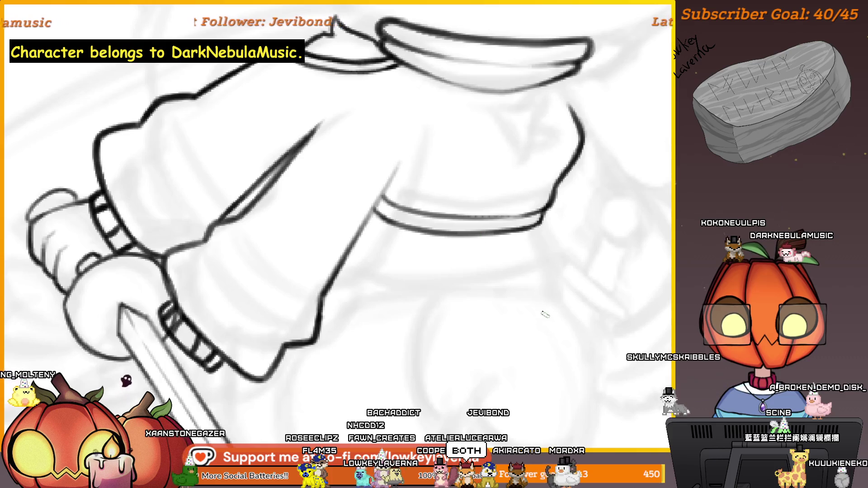
pyautogui.scroll(-3, 566, 239)
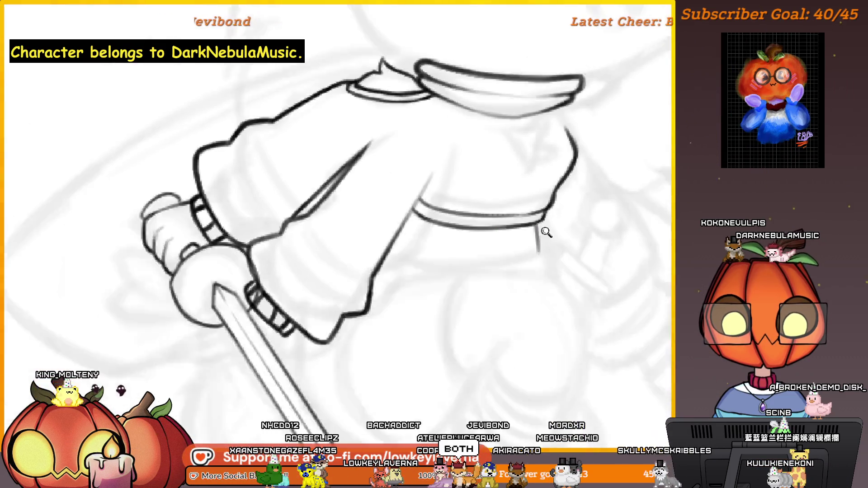
pyautogui.moveTo(566, 239); pyautogui.dragTo(554, 259)
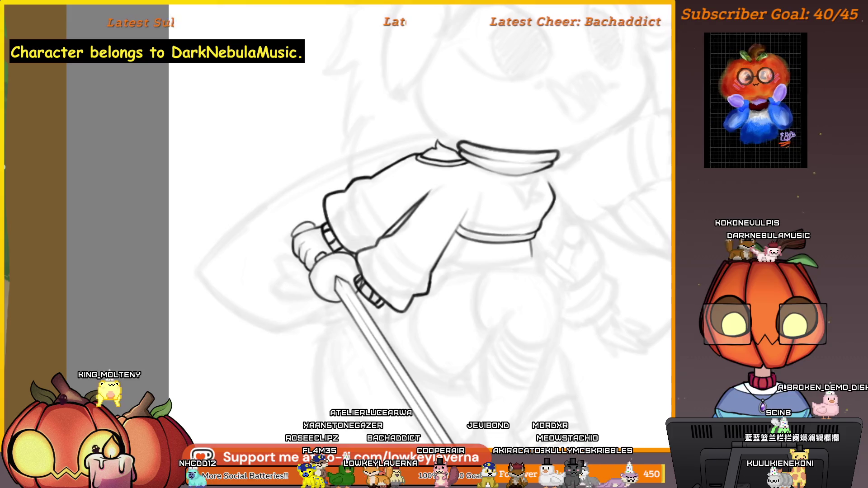
pyautogui.scroll(5, 509, 258)
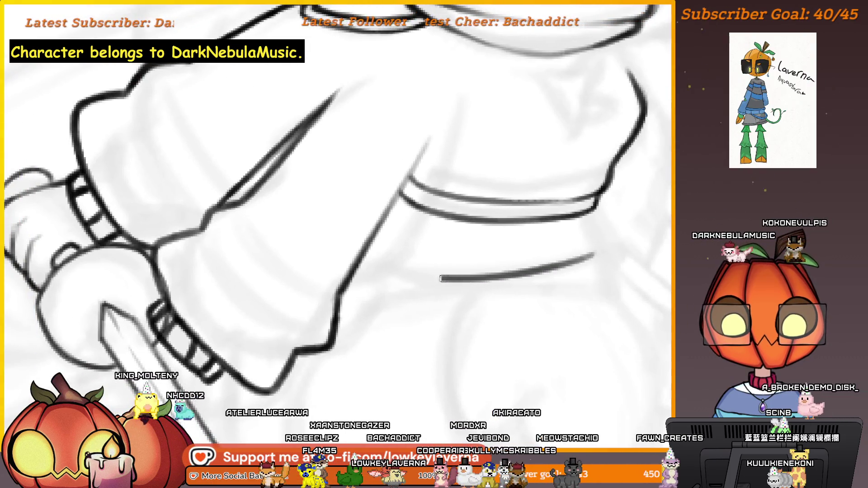
pyautogui.scroll(-8, 479, 255)
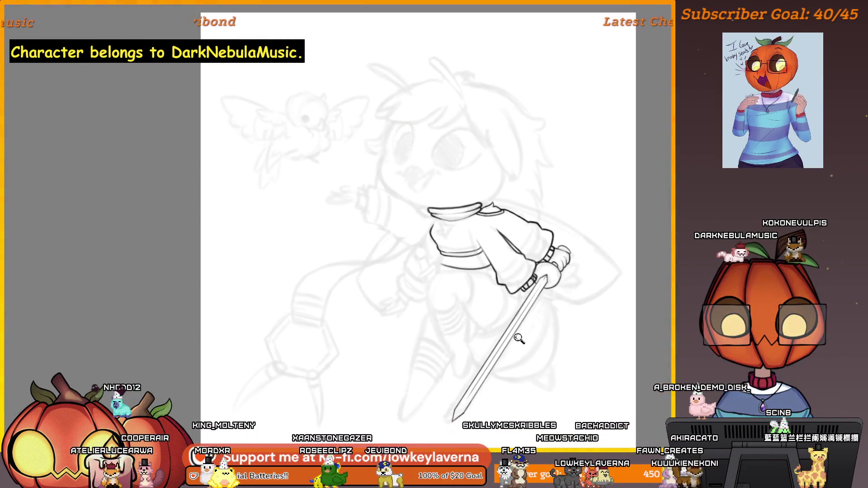
pyautogui.scroll(1, 519, 339)
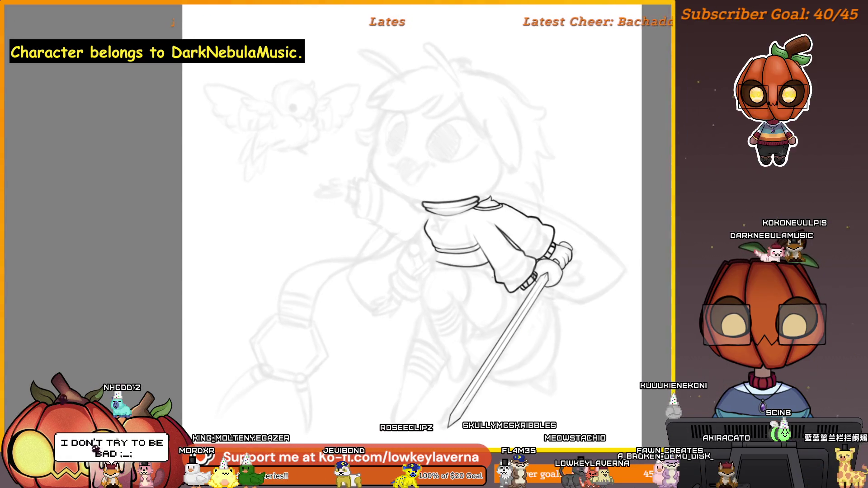
# - Ink the top, left edge and right corner of the chest pin below the collar
pyautogui.scroll(5, 466, 199)
pyautogui.moveTo(466, 200); pyautogui.dragTo(459, 217)
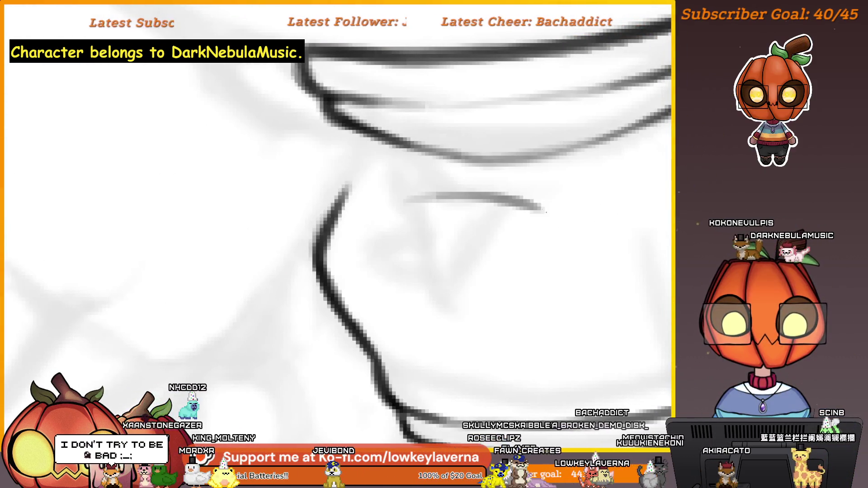
pyautogui.moveTo(538, 210)
pyautogui.mouseDown()
pyautogui.moveTo(403, 200)
pyautogui.moveTo(425, 299)
pyautogui.mouseUp()
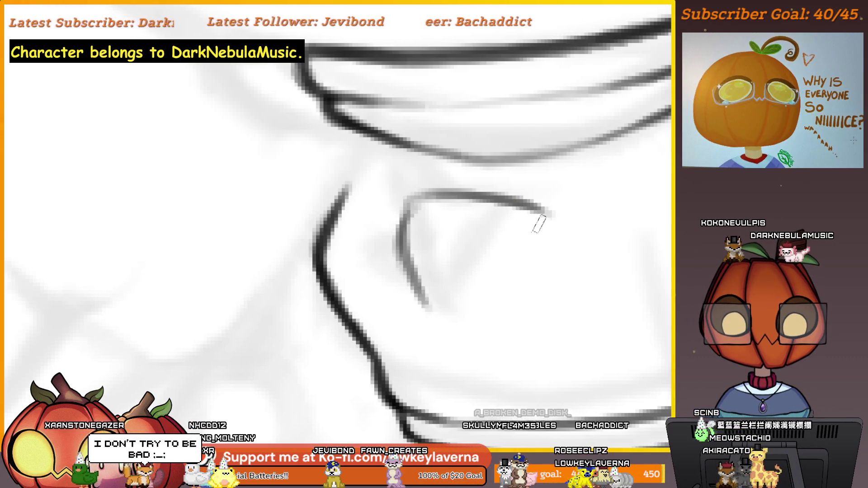
pyautogui.moveTo(524, 255); pyautogui.dragTo(547, 218)
# - Check the colour reference, then extend the short stroke into the pin's V shape
pyautogui.scroll(-5, 539, 230)
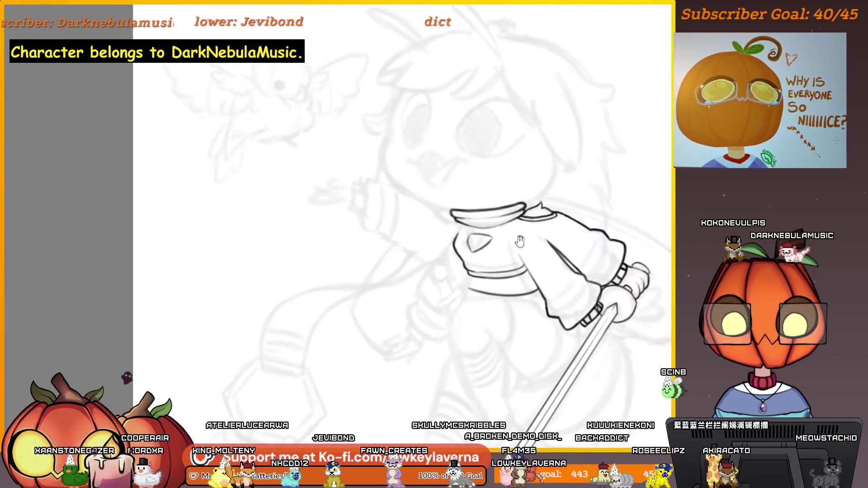
pyautogui.scroll(-5, 539, 231)
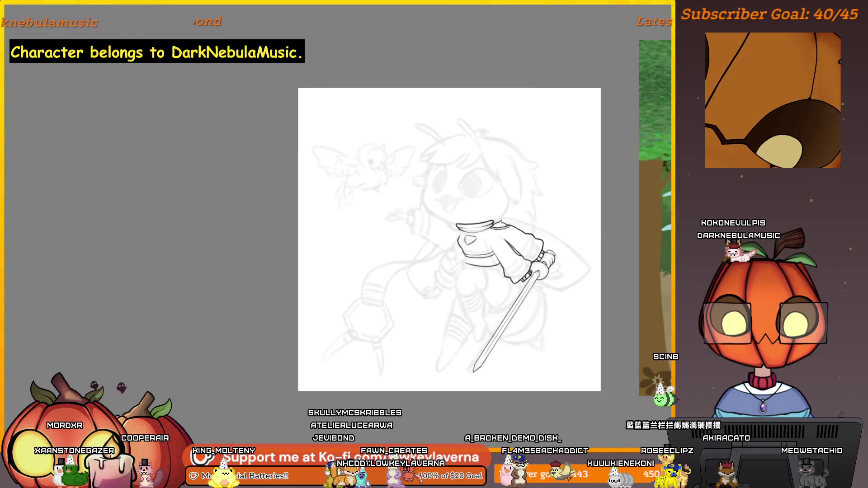
pyautogui.scroll(5, 462, 236)
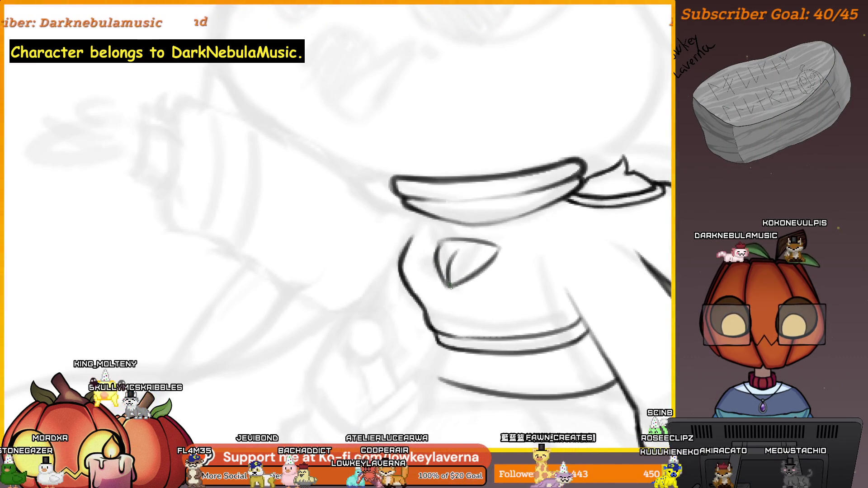
pyautogui.scroll(-5, 472, 241)
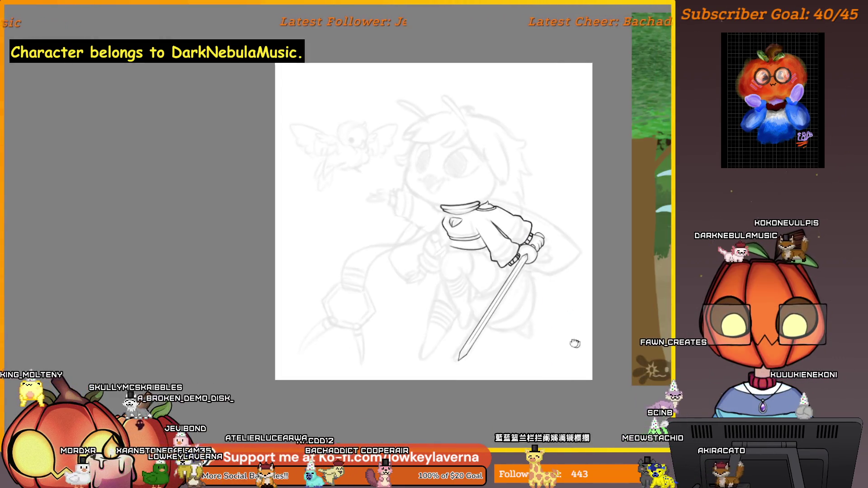
pyautogui.moveTo(574, 342)
pyautogui.mouseDown()
pyautogui.moveTo(233, 366)
pyautogui.moveTo(586, 362)
pyautogui.mouseUp()
pyautogui.scroll(3, 430, 353)
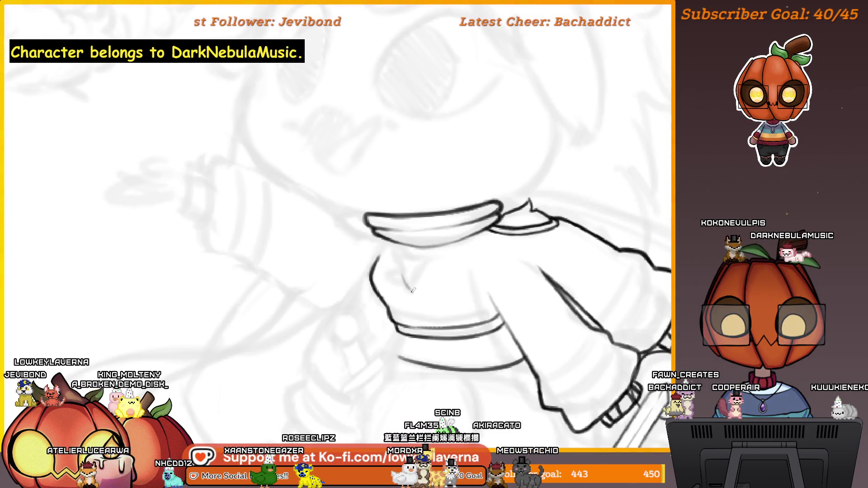
pyautogui.moveTo(412, 289); pyautogui.dragTo(428, 264)
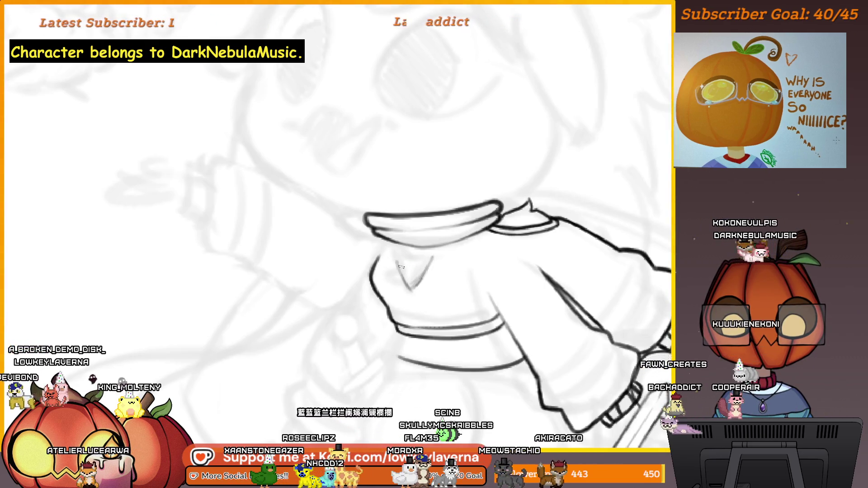
pyautogui.moveTo(404, 256); pyautogui.dragTo(429, 249)
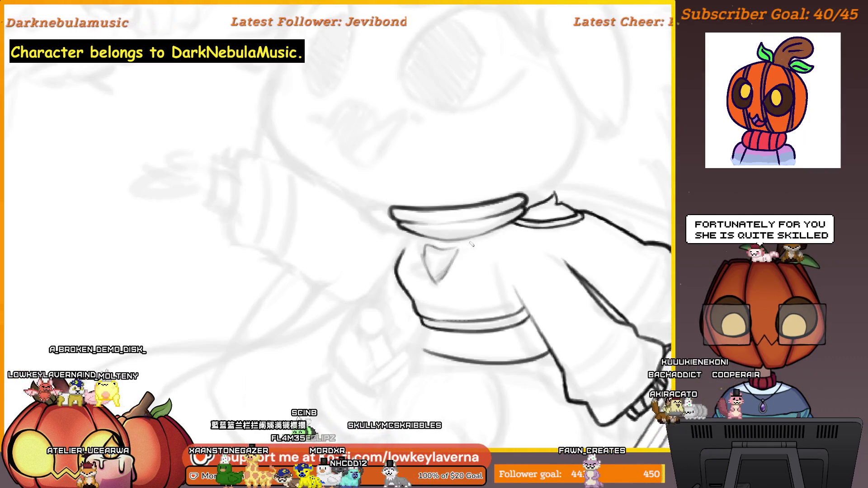
pyautogui.scroll(-3, 469, 246)
pyautogui.scroll(-3, 438, 302)
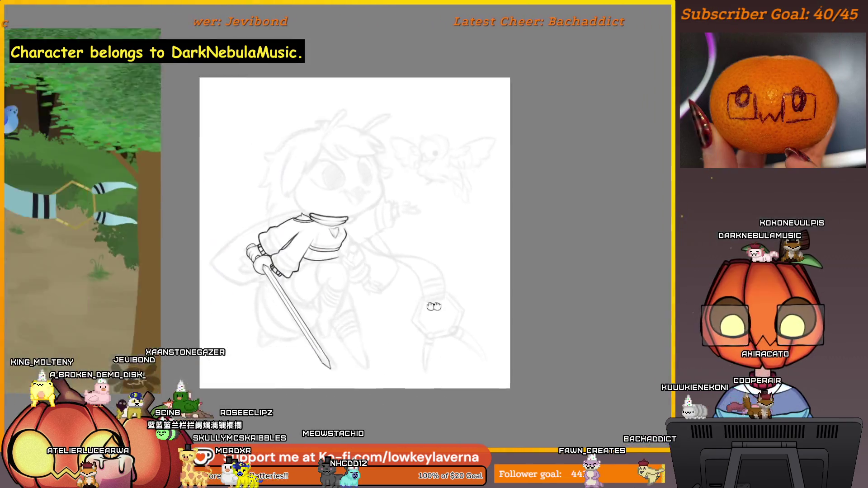
# - Pan and zoom between the collar close-up and the whole character to inspect the chest pin
pyautogui.moveTo(444, 289); pyautogui.dragTo(471, 311)
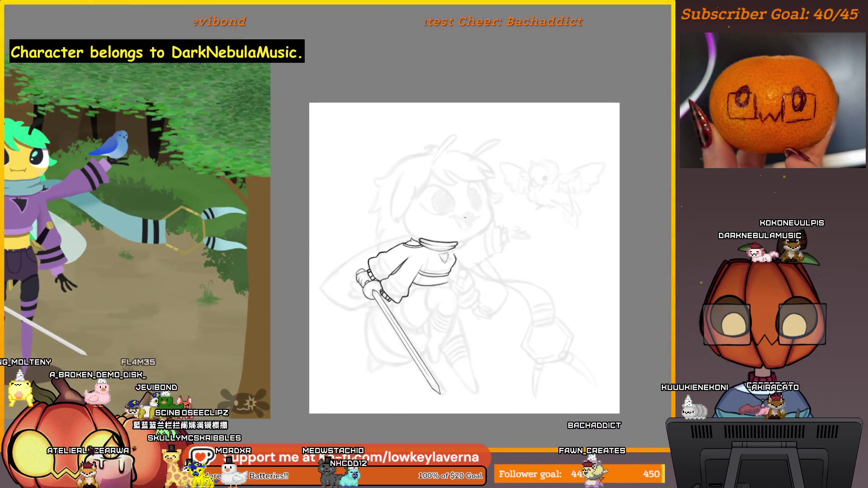
pyautogui.scroll(5, 471, 311)
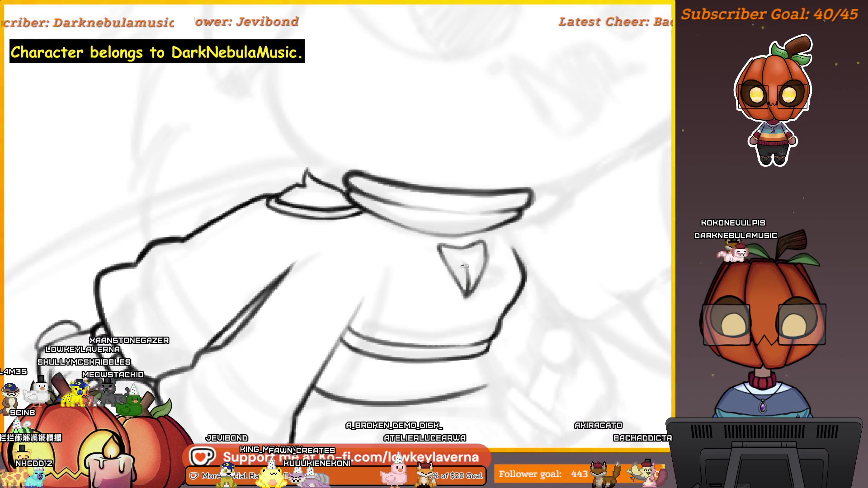
pyautogui.moveTo(480, 221); pyautogui.dragTo(481, 237)
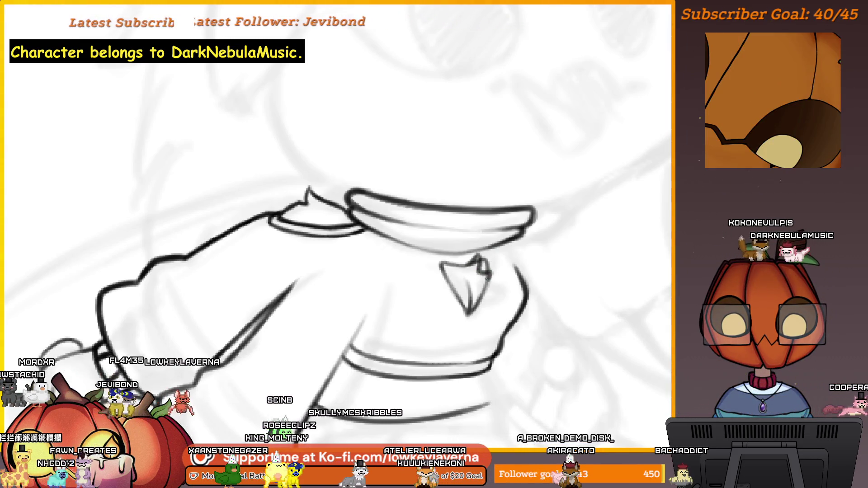
pyautogui.scroll(-10, 505, 215)
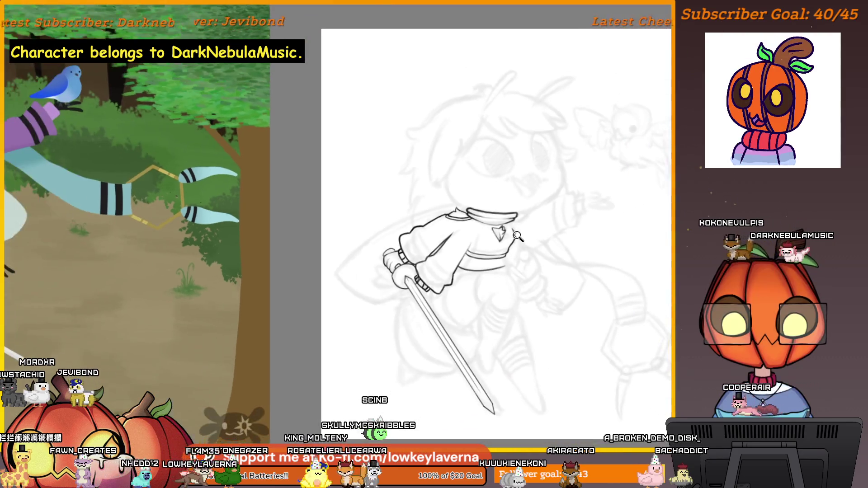
pyautogui.scroll(5, 504, 237)
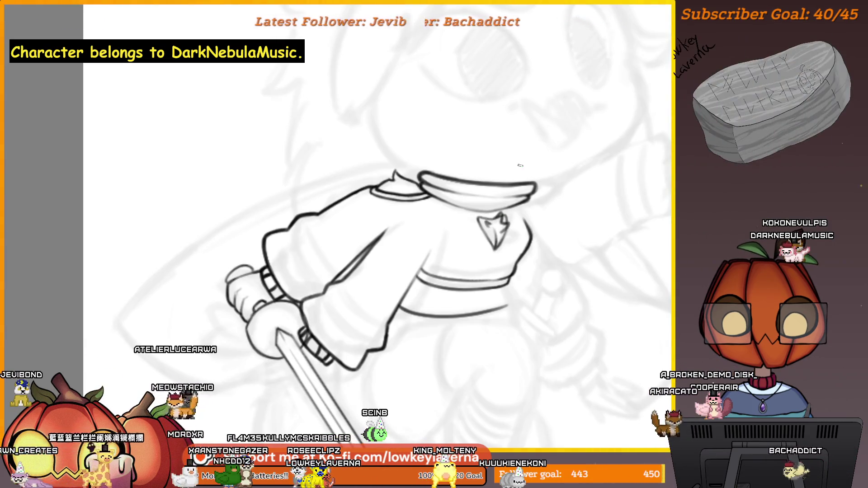
pyautogui.hscroll(10, 339, 226)
pyautogui.moveTo(212, 261); pyautogui.dragTo(518, 297)
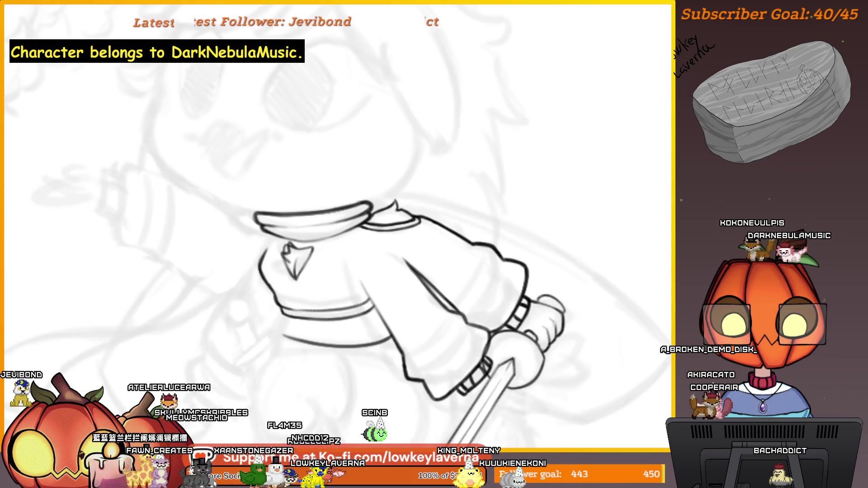
pyautogui.scroll(3, 421, 230)
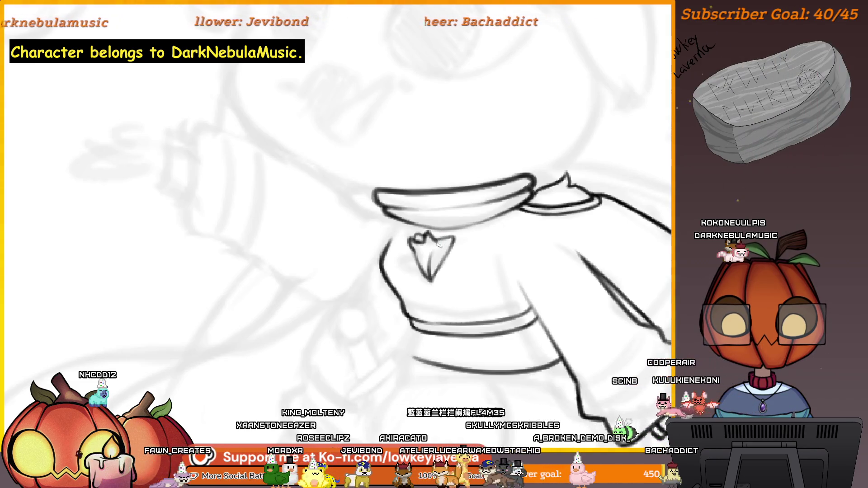
# - Zoom in on the collar and notched chest pin, then zoom out with Ctrl+minus to see the whole drawing
pyautogui.keyDown('alt'); pyautogui.click(446, 265); pyautogui.keyUp('alt')
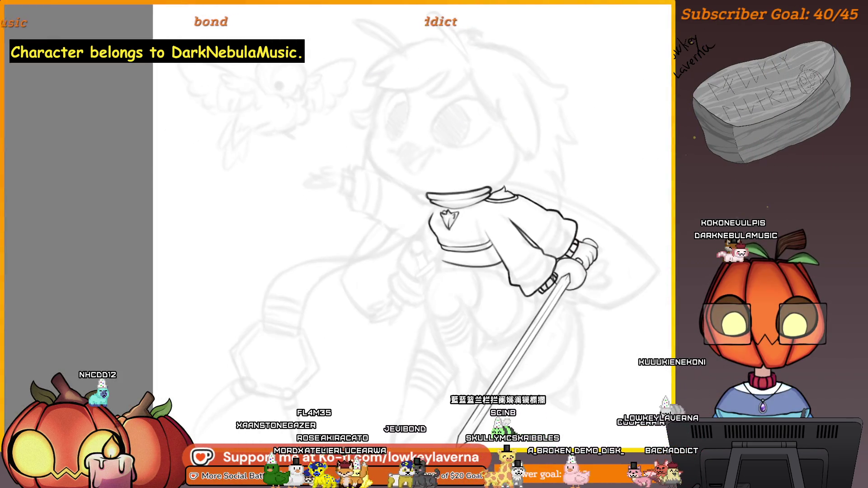
pyautogui.scroll(2, 484, 207)
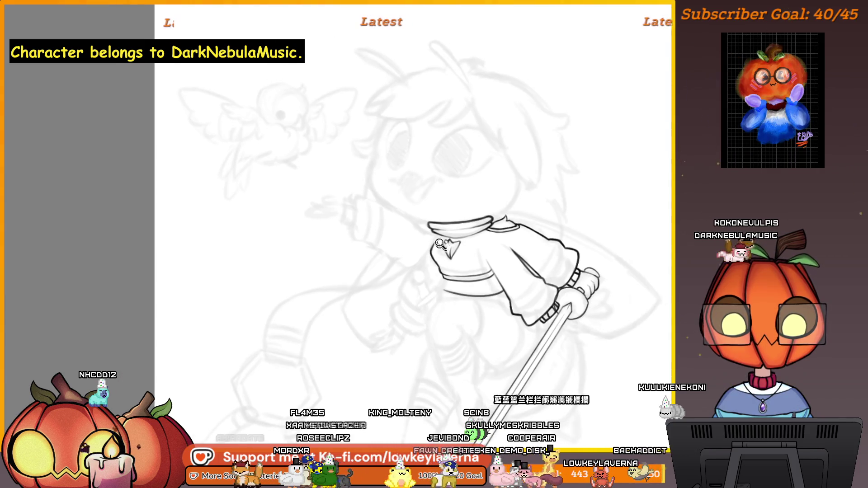
pyautogui.click(441, 245)
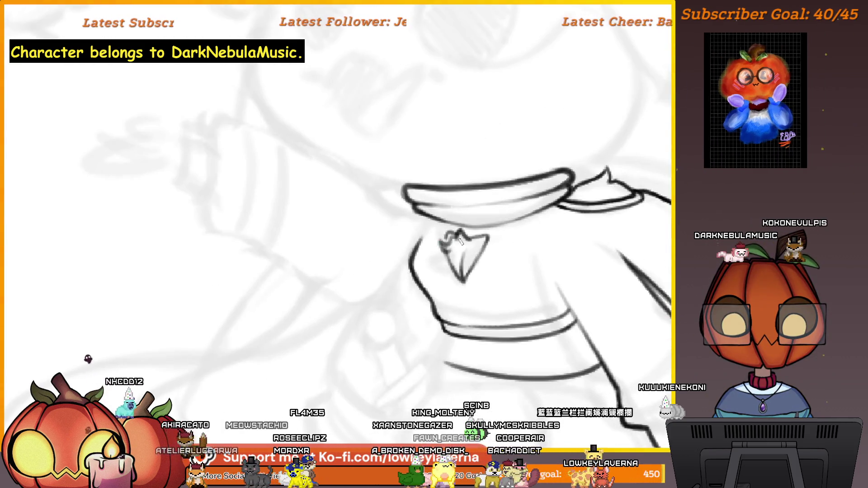
pyautogui.scroll(-3, 537, 302)
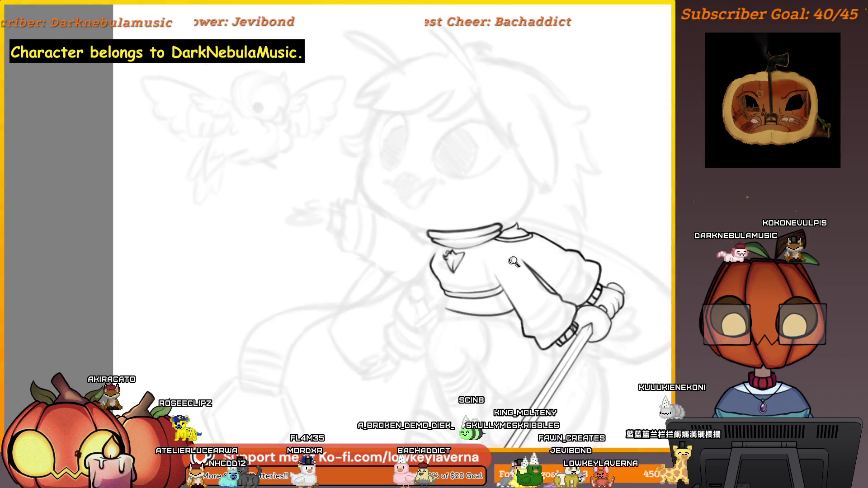
pyautogui.scroll(-2, 512, 264)
pyautogui.moveTo(525, 319); pyautogui.dragTo(514, 301)
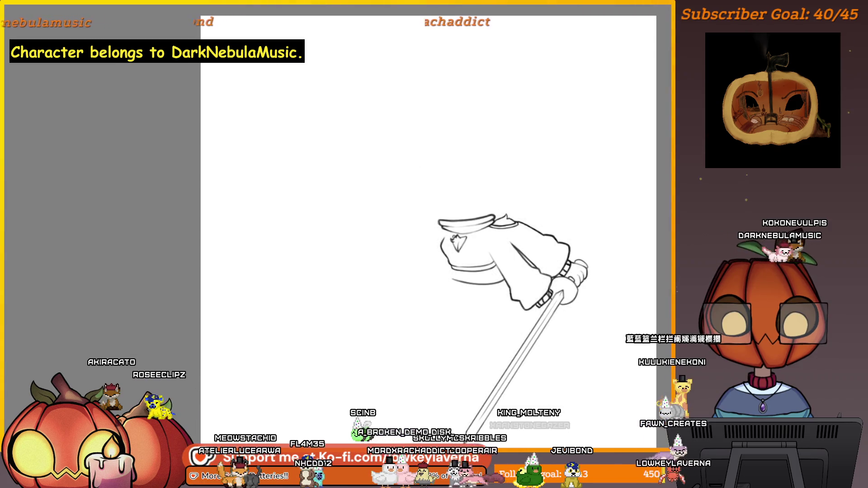
pyautogui.scroll(3, 454, 237)
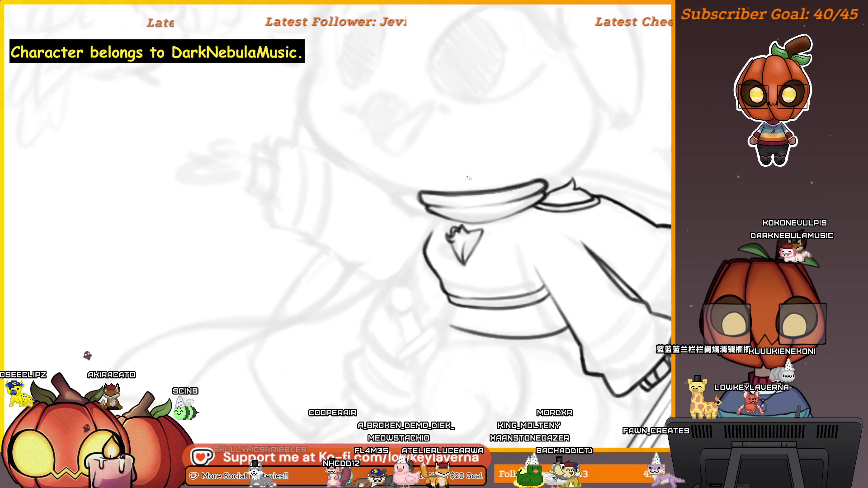
pyautogui.scroll(-3, 473, 233)
pyautogui.scroll(3, 474, 234)
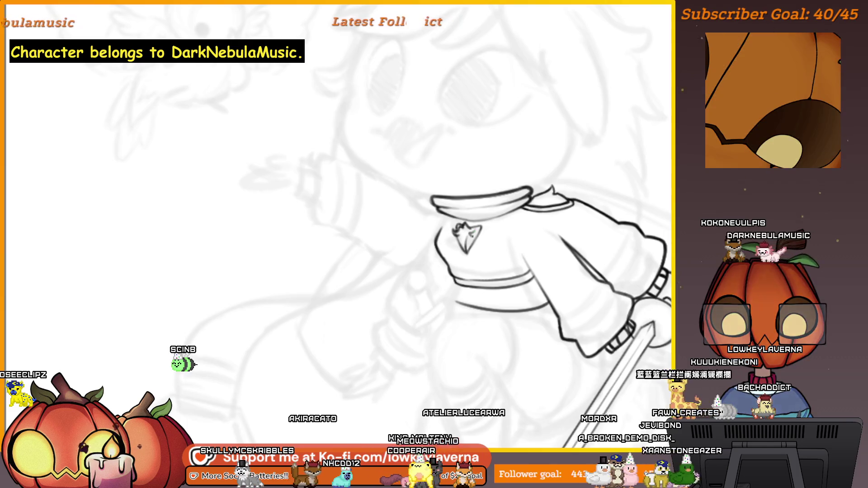
pyautogui.hotkey('ctrl', '-')
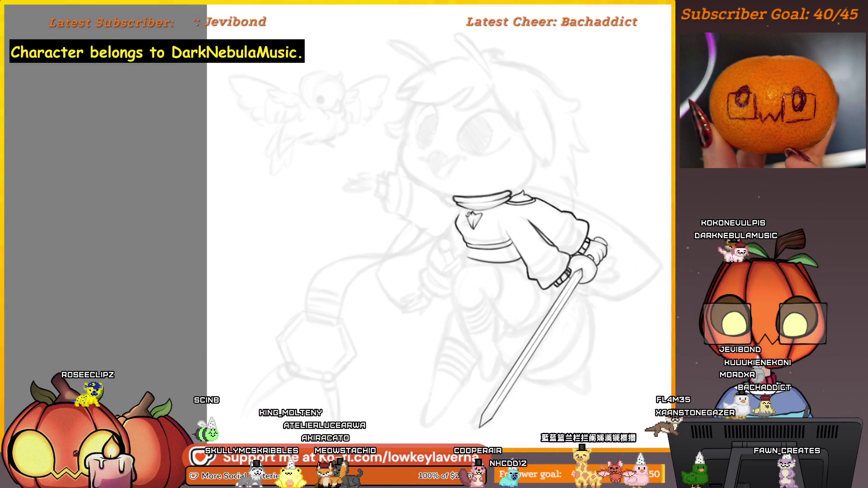
pyautogui.moveTo(529, 253)
pyautogui.mouseDown()
pyautogui.moveTo(512, 326)
pyautogui.moveTo(505, 316)
pyautogui.mouseUp()
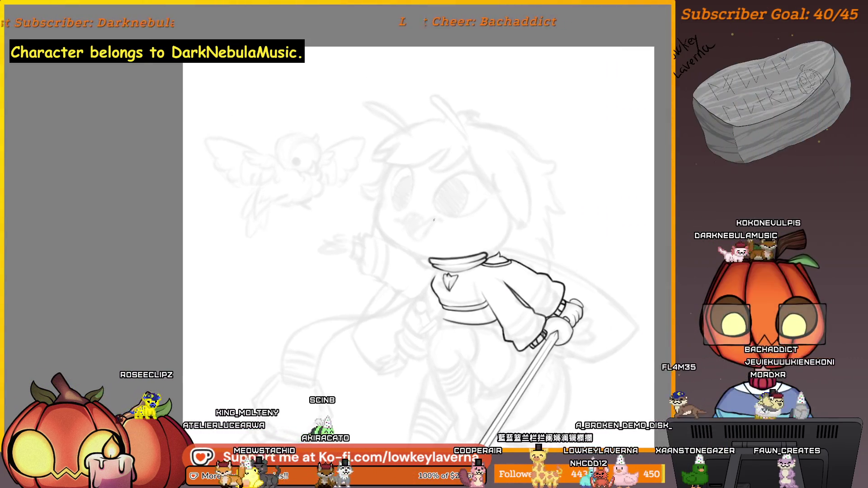
pyautogui.scroll(5, 459, 288)
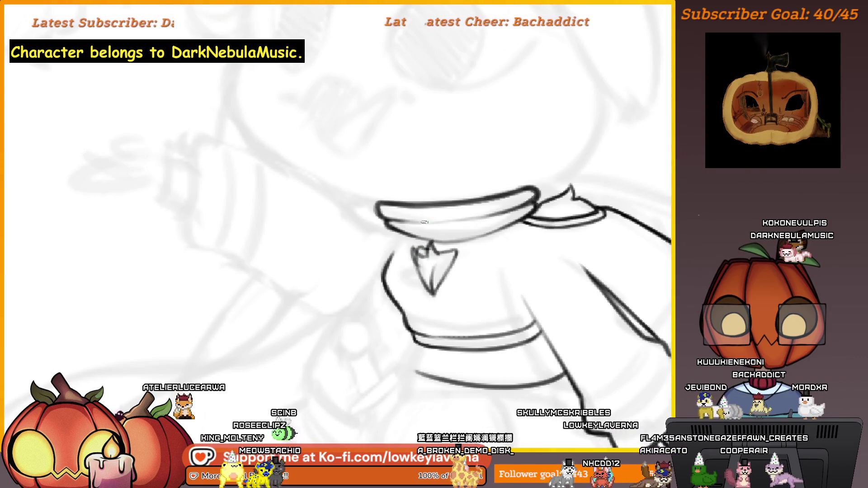
pyautogui.scroll(-3, 423, 201)
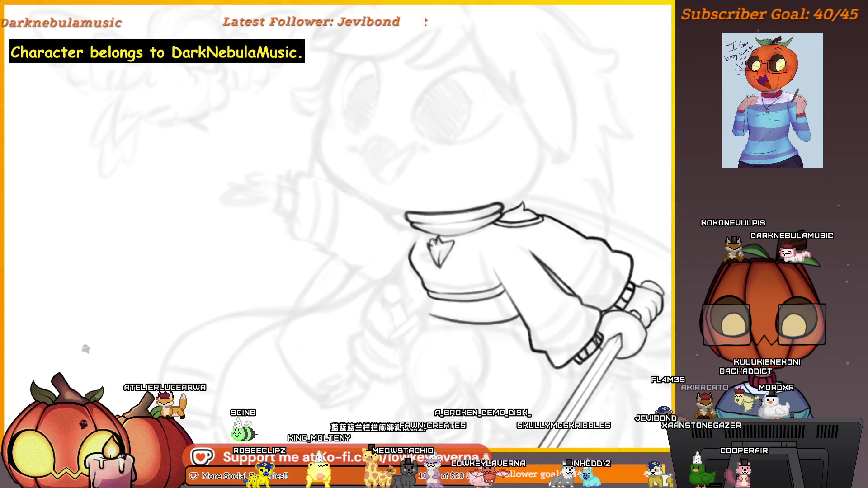
pyautogui.scroll(2, 432, 254)
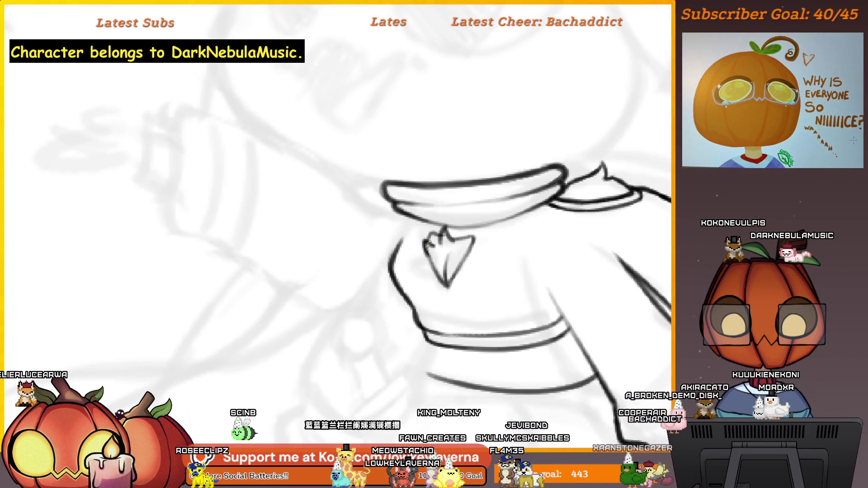
pyautogui.hotkey('ctrl', '-')
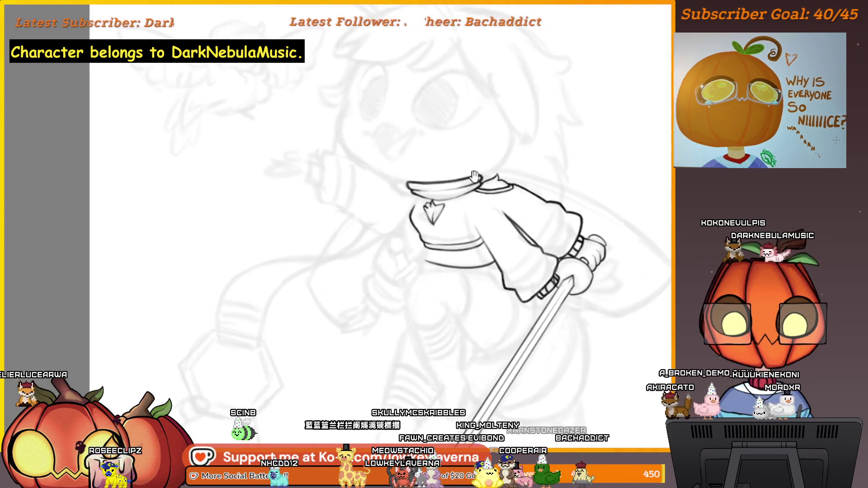
pyautogui.hotkey('ctrl', '+')
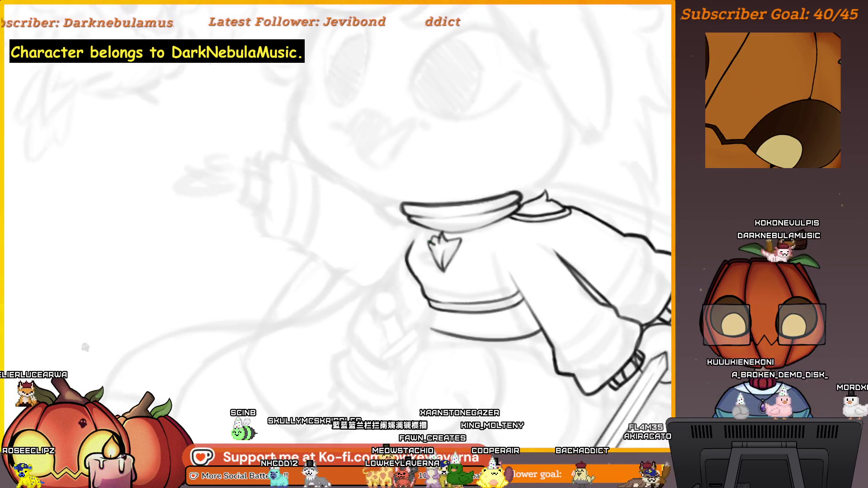
pyautogui.hotkey('ctrl', '-')
pyautogui.hotkey('ctrl', '+')
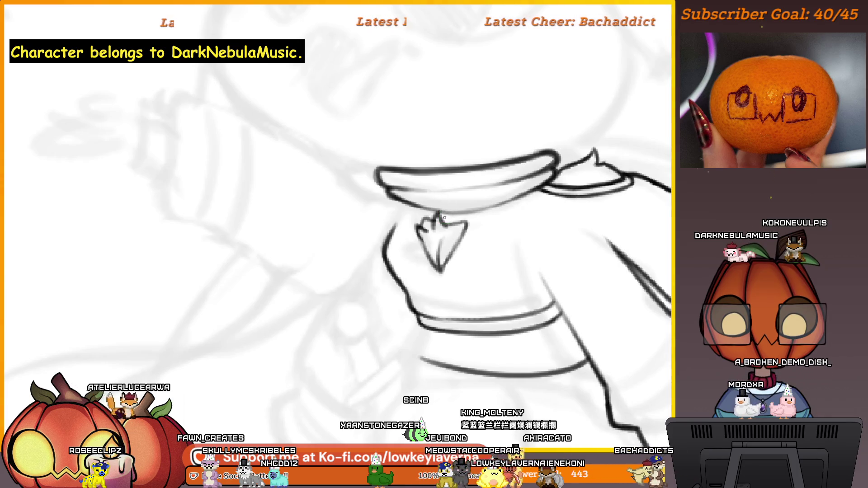
pyautogui.hotkey('ctrl', '-')
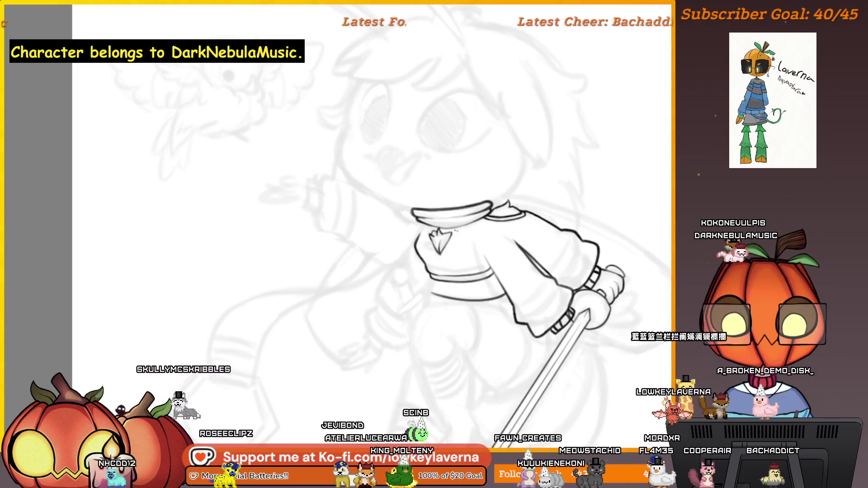
pyautogui.scroll(3, 420, 228)
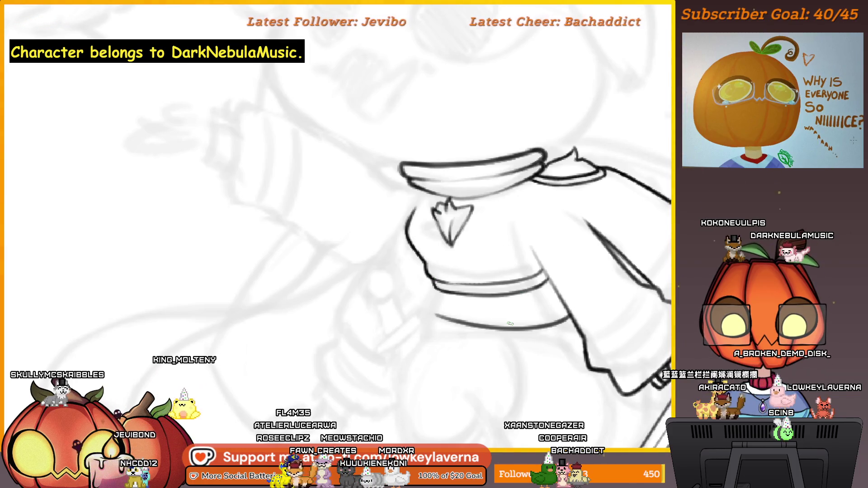
pyautogui.moveTo(510, 324)
pyautogui.mouseDown()
pyautogui.moveTo(304, 393)
pyautogui.moveTo(495, 310)
pyautogui.moveTo(419, 250)
pyautogui.moveTo(456, 248)
pyautogui.moveTo(419, 256)
pyautogui.mouseUp()
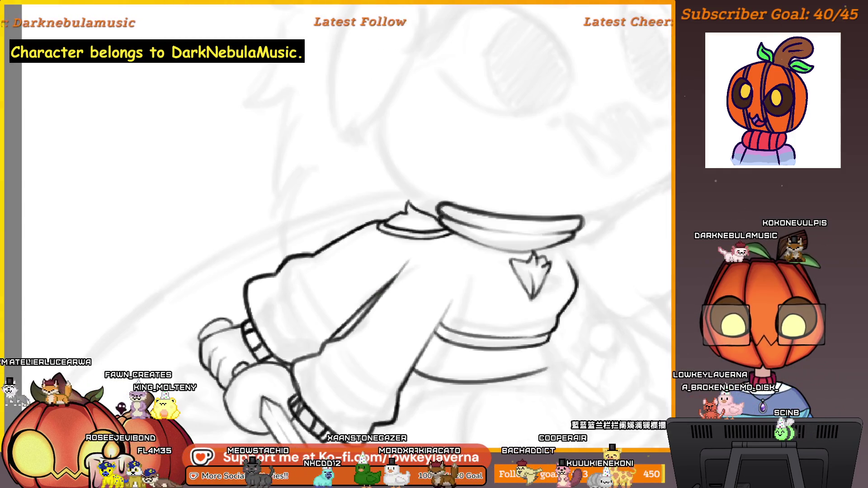
pyautogui.scroll(-2, 409, 260)
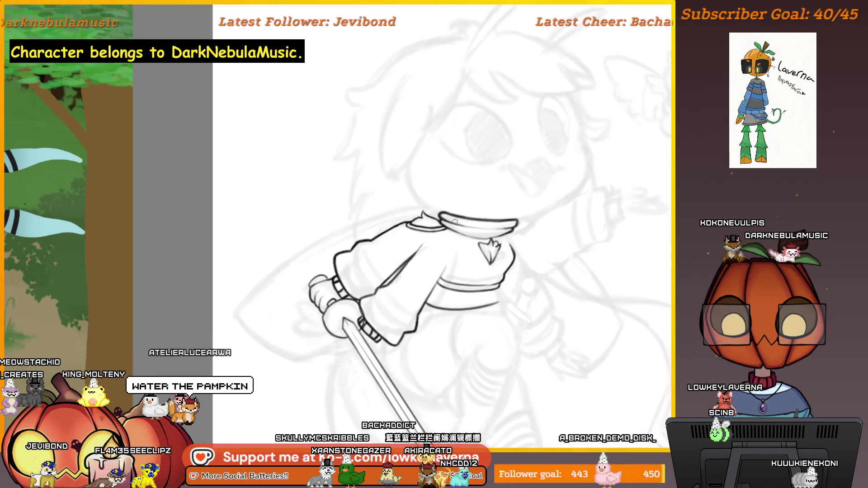
pyautogui.hotkey('ctrl', '+')
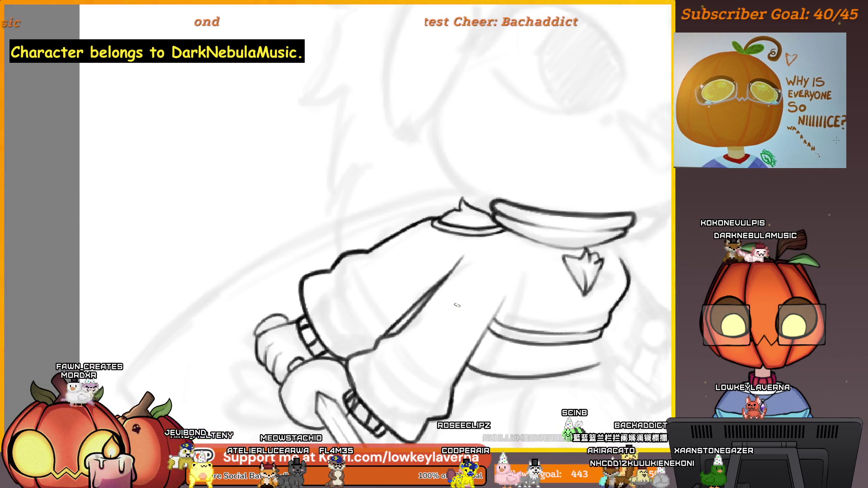
pyautogui.moveTo(612, 368); pyautogui.dragTo(535, 292)
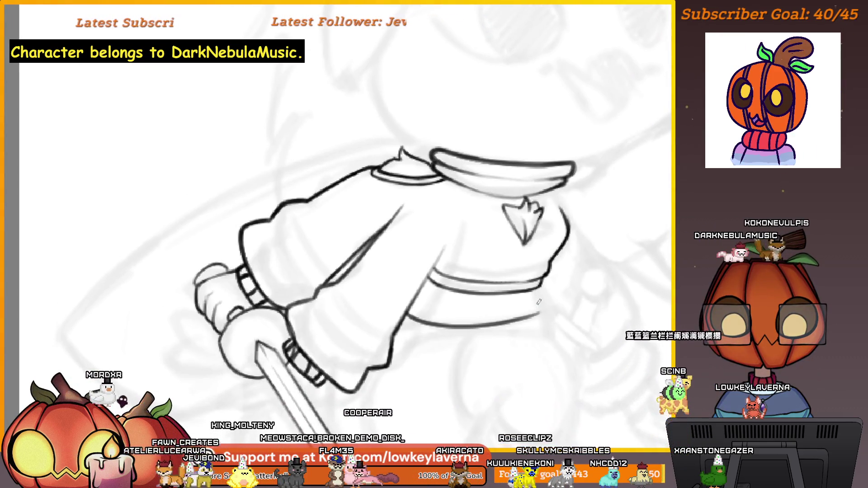
pyautogui.scroll(-5, 538, 299)
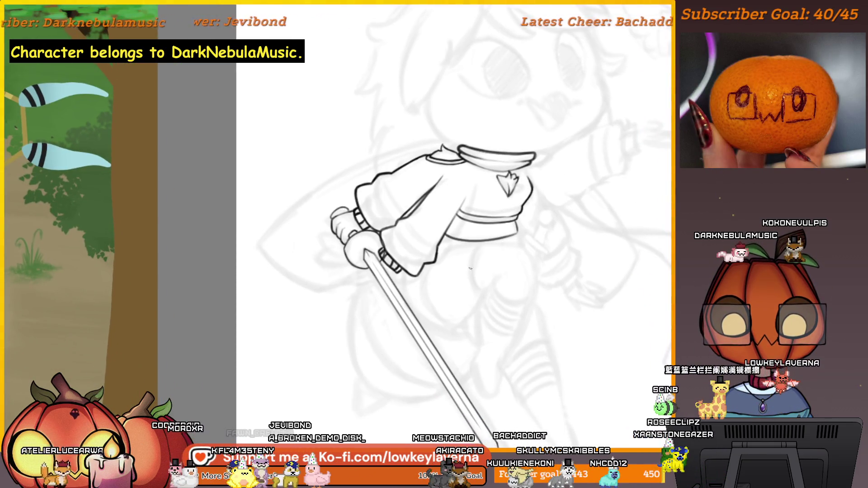
# - Redraw the lower edge of the sleeve with a single stroke
pyautogui.moveTo(554, 237)
pyautogui.mouseDown()
pyautogui.moveTo(244, 316)
pyautogui.moveTo(302, 322)
pyautogui.moveTo(465, 203)
pyautogui.mouseUp()
pyautogui.scroll(5, 465, 204)
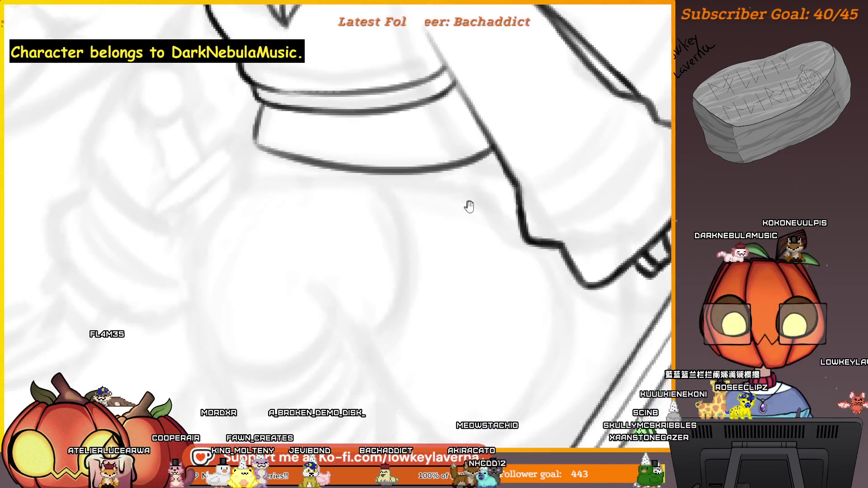
pyautogui.moveTo(555, 207); pyautogui.dragTo(315, 195)
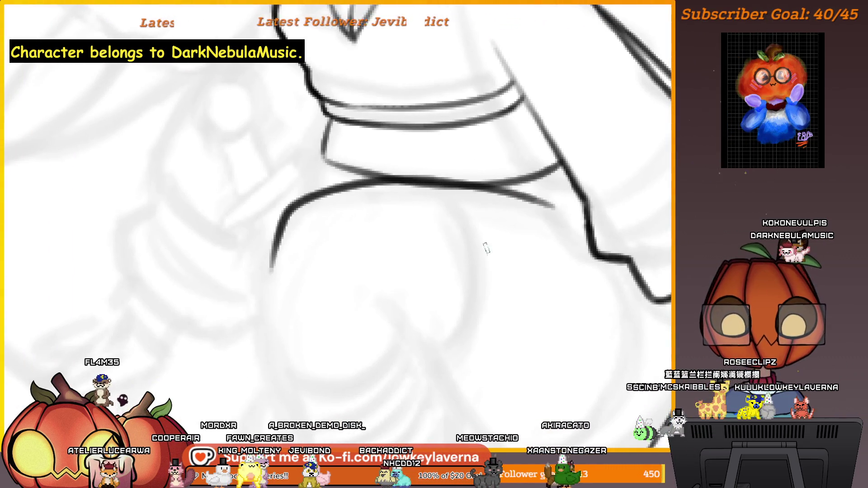
pyautogui.scroll(-5, 469, 254)
pyautogui.moveTo(486, 255); pyautogui.dragTo(490, 232)
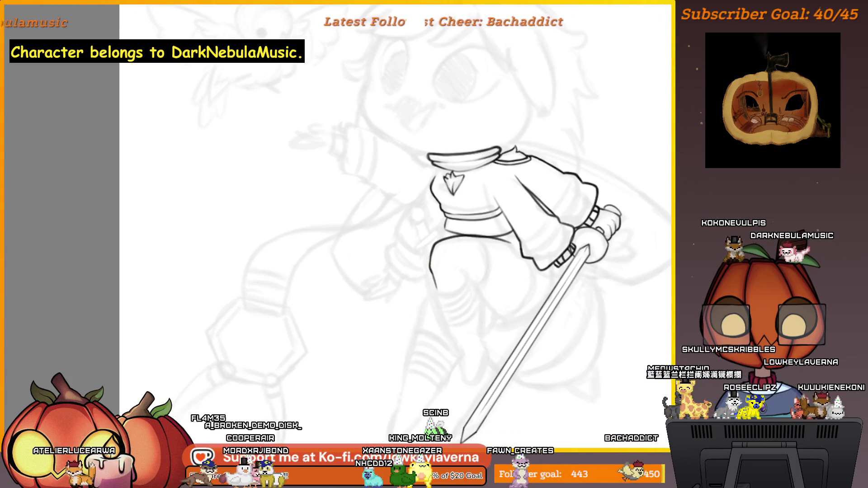
# - Ink the bent leg outline below the sleeve and close it with a curved foot
pyautogui.click(434, 288)
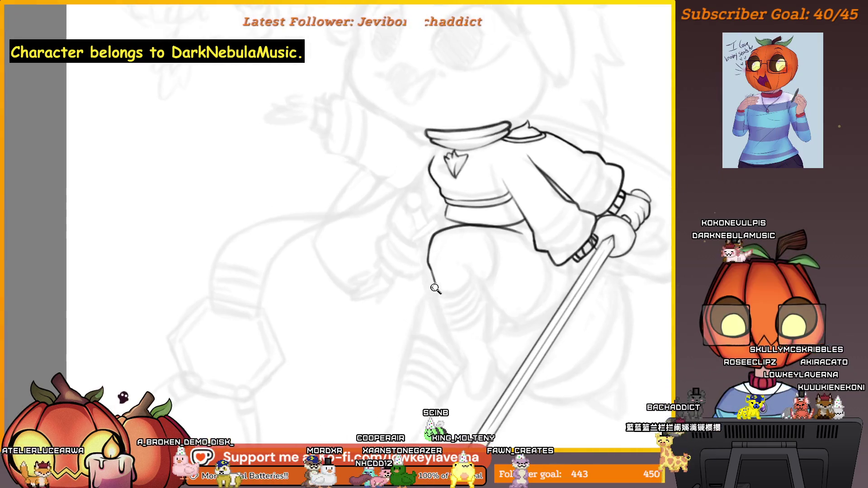
pyautogui.scroll(-2, 446, 305)
pyautogui.moveTo(432, 272); pyautogui.dragTo(452, 329)
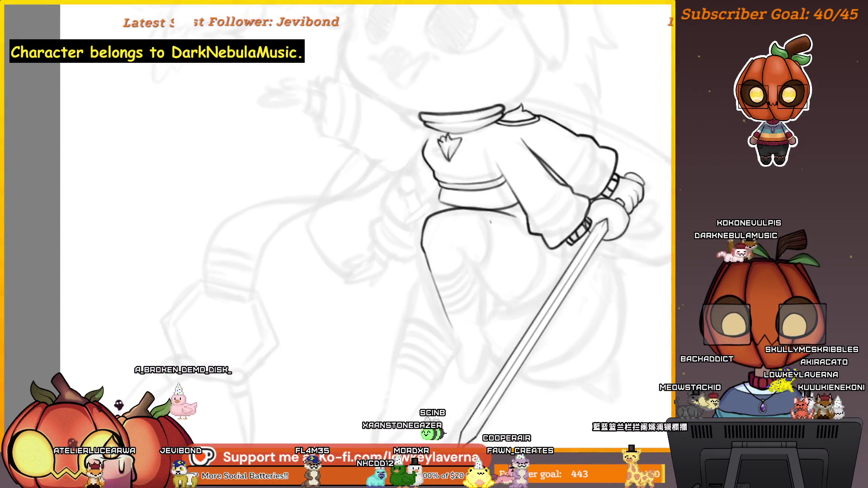
pyautogui.hotkey('ctrl', '0')
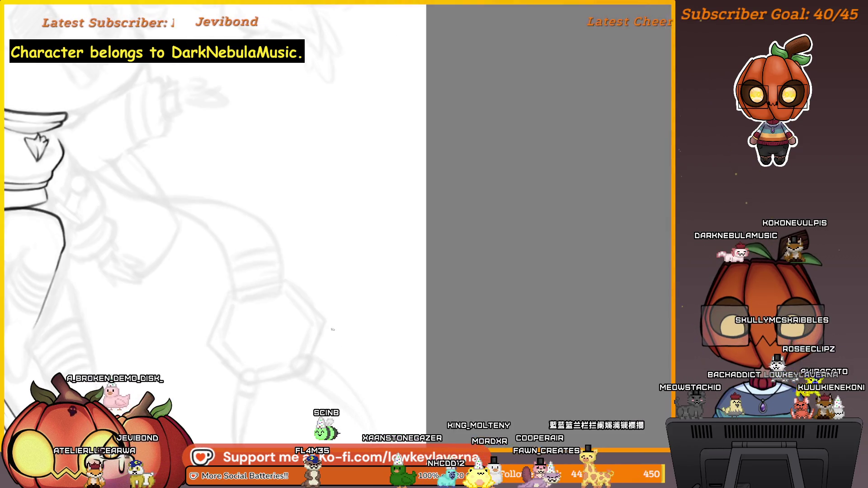
pyautogui.scroll(5, 331, 315)
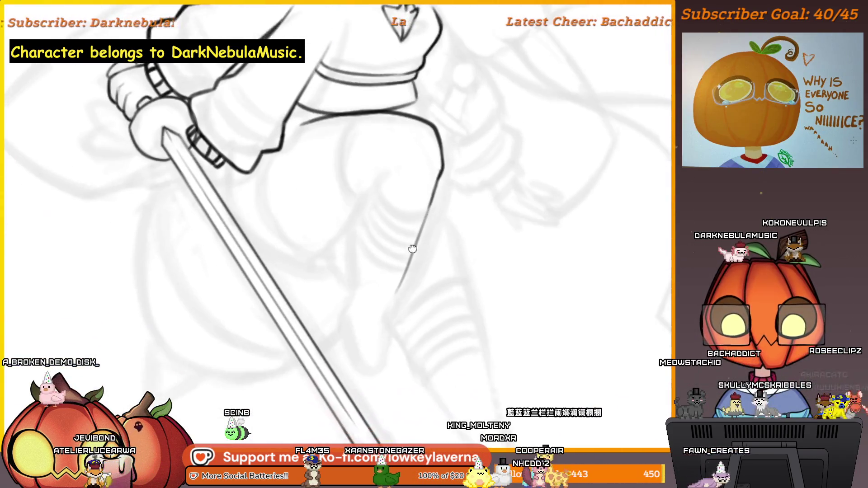
pyautogui.moveTo(387, 321); pyautogui.dragTo(368, 393)
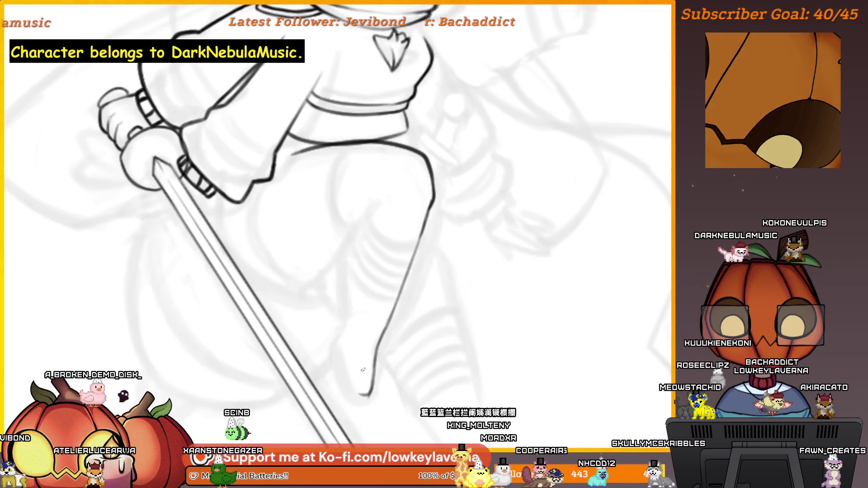
pyautogui.moveTo(385, 362); pyautogui.dragTo(398, 351)
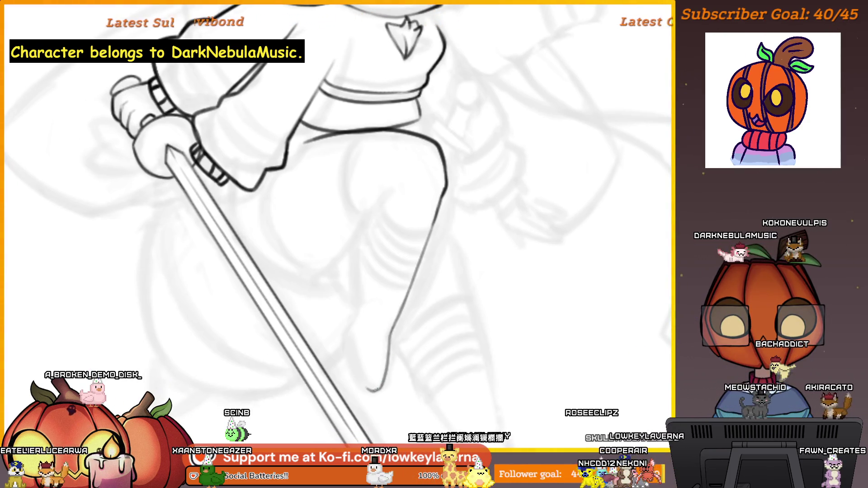
pyautogui.moveTo(383, 377)
pyautogui.mouseDown()
pyautogui.moveTo(356, 369)
pyautogui.moveTo(353, 345)
pyautogui.moveTo(357, 364)
pyautogui.mouseUp()
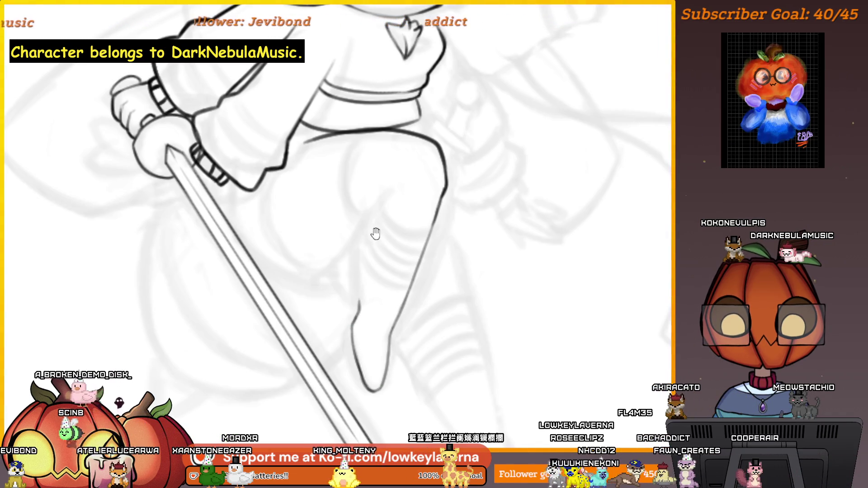
# - Pan around to check the inked leg against the sword
pyautogui.moveTo(374, 232); pyautogui.dragTo(383, 315)
pyautogui.moveTo(375, 364); pyautogui.dragTo(396, 366)
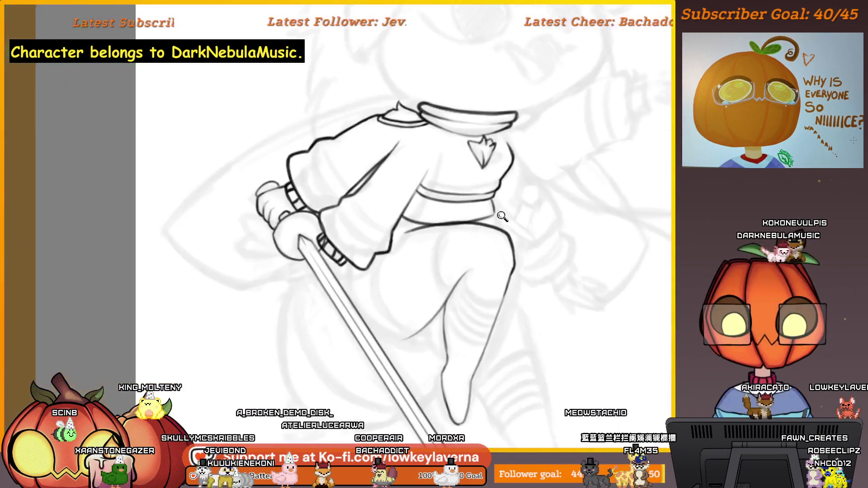
pyautogui.moveTo(466, 303); pyautogui.dragTo(494, 261)
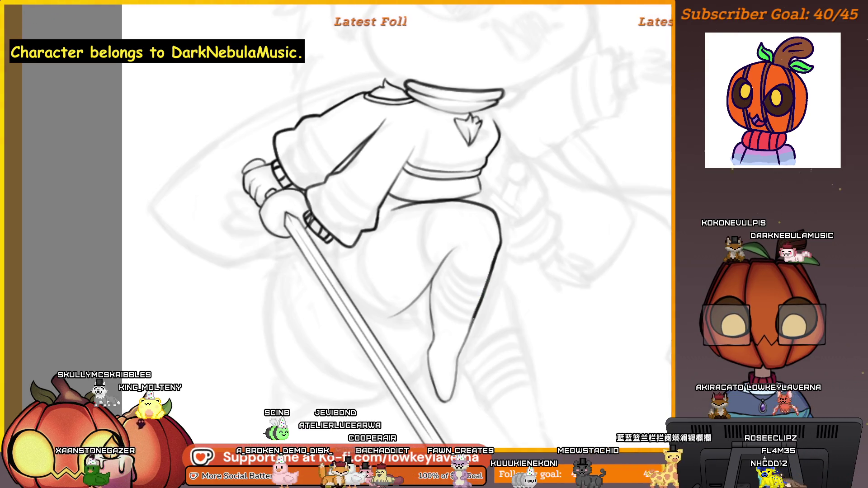
pyautogui.moveTo(484, 293); pyautogui.dragTo(449, 284)
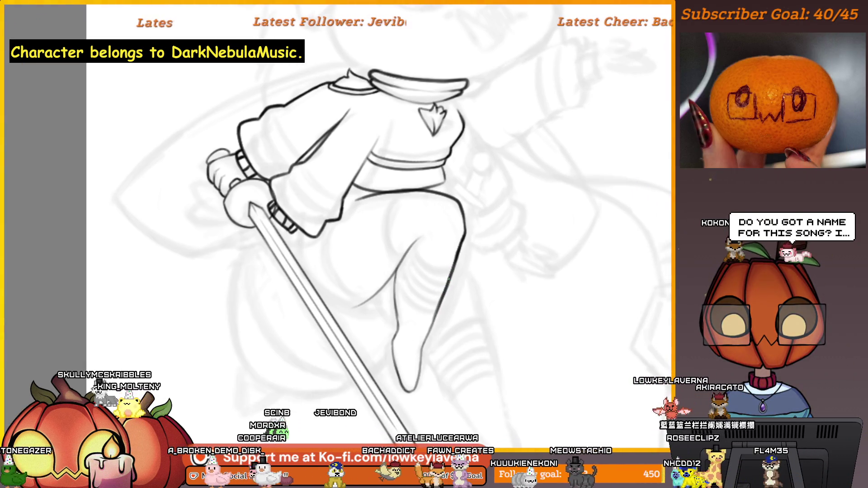
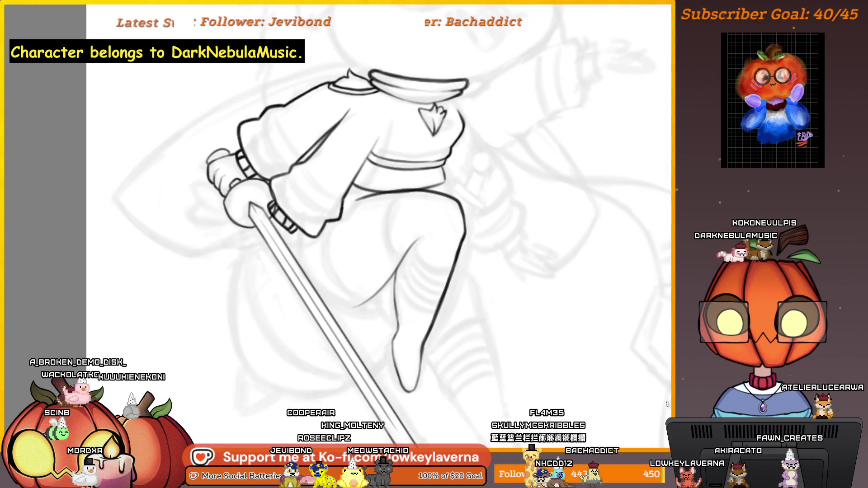
# - Zoom in on the leg and sword and mirror the canvas view horizontally
pyautogui.click(429, 302)
pyautogui.click(429, 302)
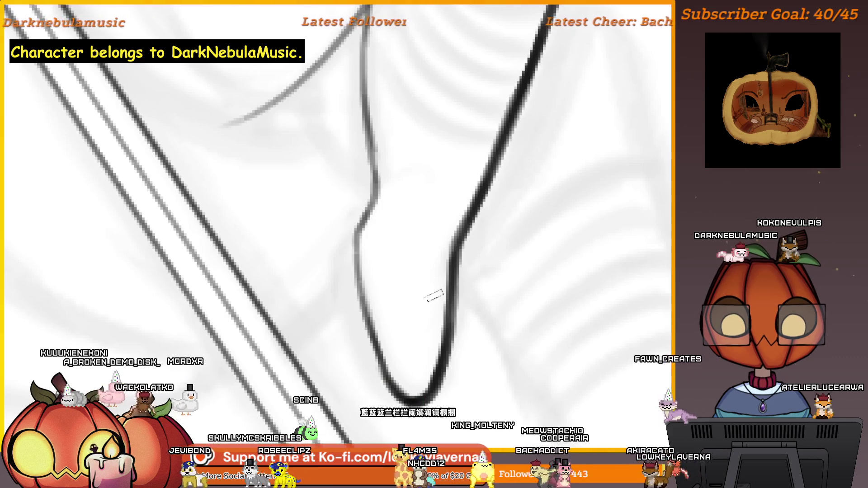
pyautogui.press('m')
pyautogui.moveTo(232, 262)
pyautogui.mouseDown()
pyautogui.moveTo(490, 219)
pyautogui.moveTo(510, 251)
pyautogui.mouseUp()
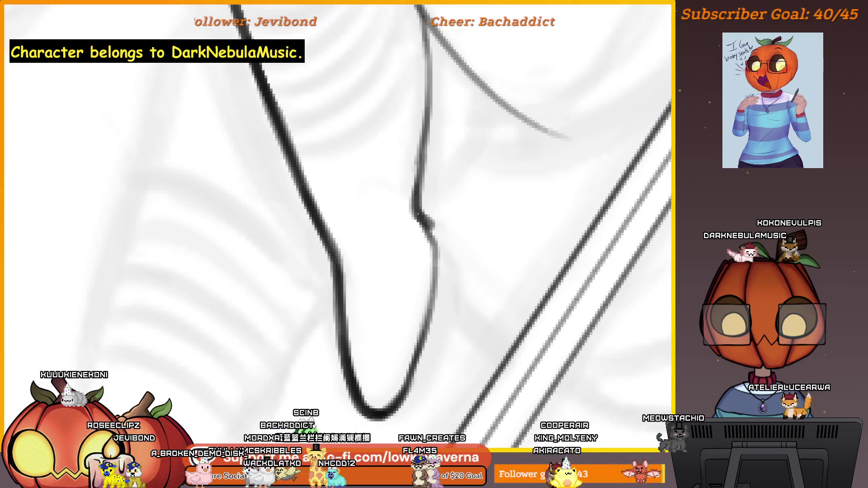
# - Ink the lower leg line in dark strokes from the knee notch down toward the foot
pyautogui.moveTo(425, 222); pyautogui.dragTo(415, 330)
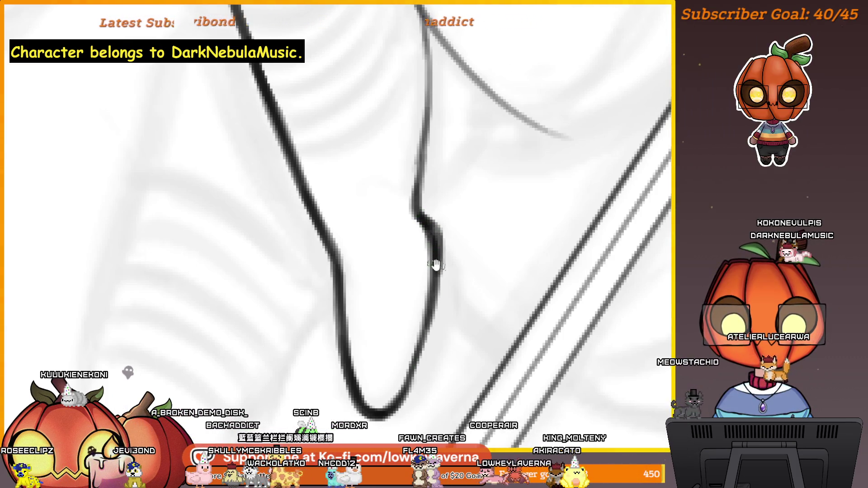
pyautogui.moveTo(435, 266); pyautogui.dragTo(456, 229)
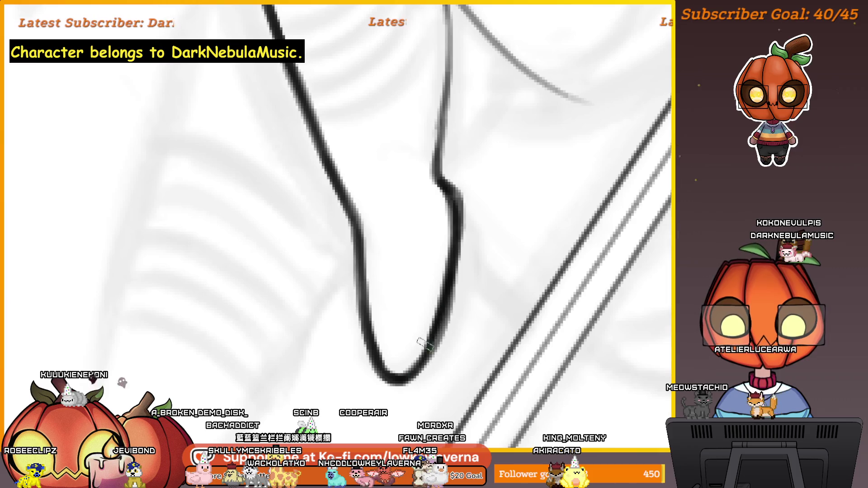
pyautogui.moveTo(452, 275); pyautogui.dragTo(413, 371)
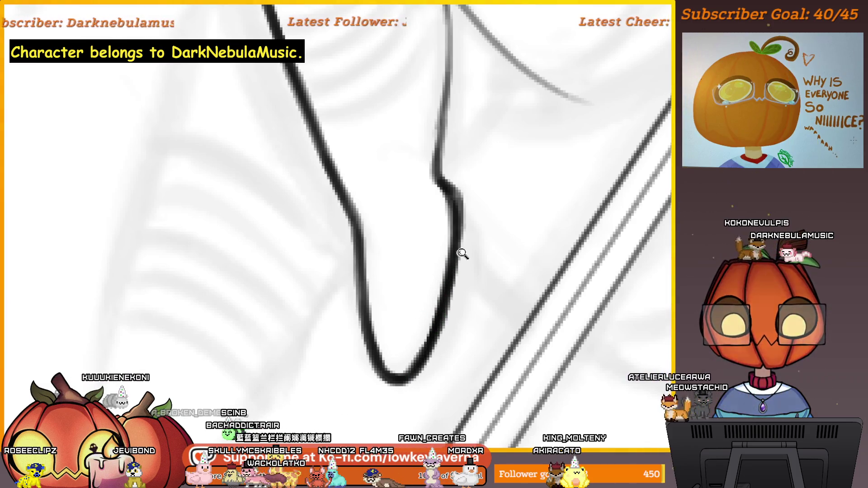
pyautogui.scroll(-5, 459, 257)
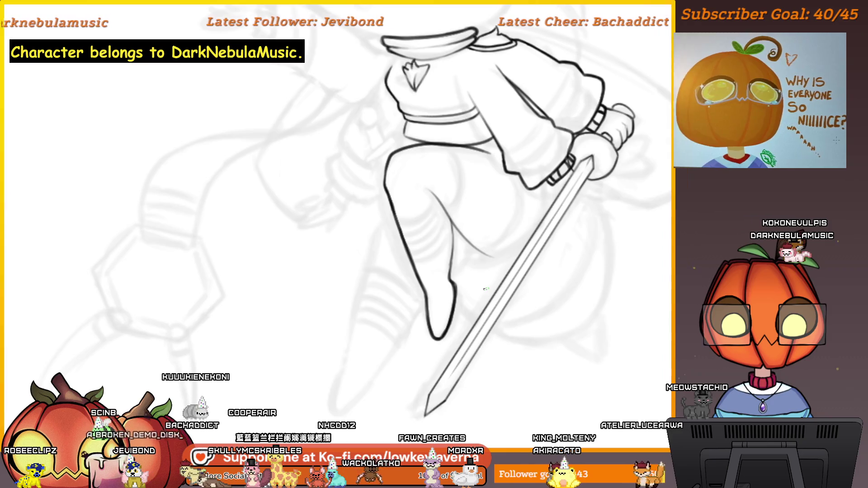
# - Unmirror the canvas and pan to review the inked torso, legs and sword
pyautogui.scroll(5, 485, 289)
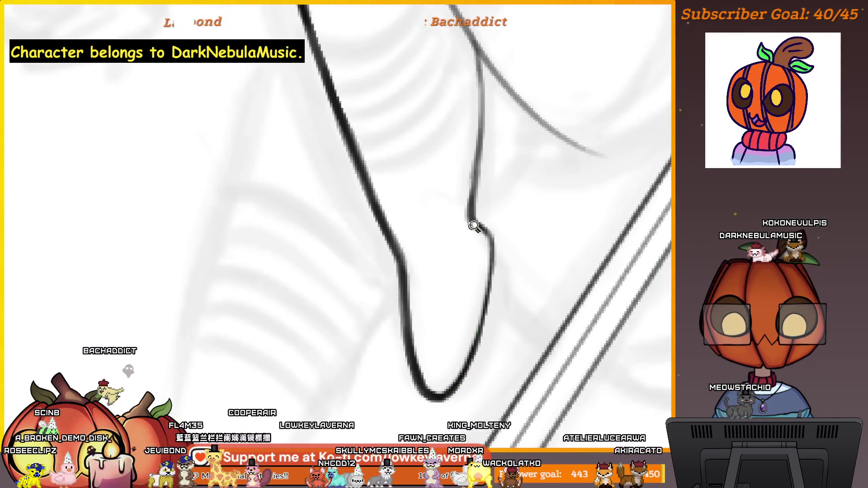
pyautogui.scroll(-5, 471, 227)
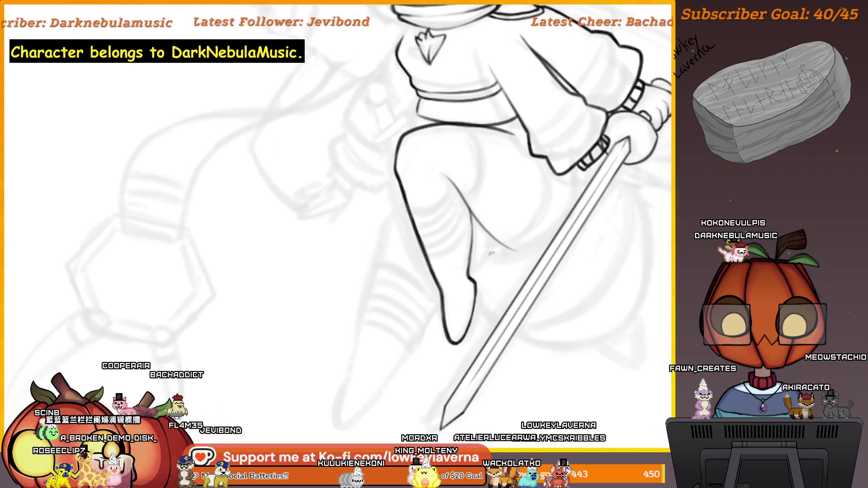
pyautogui.press('m')
pyautogui.moveTo(373, 269); pyautogui.dragTo(486, 342)
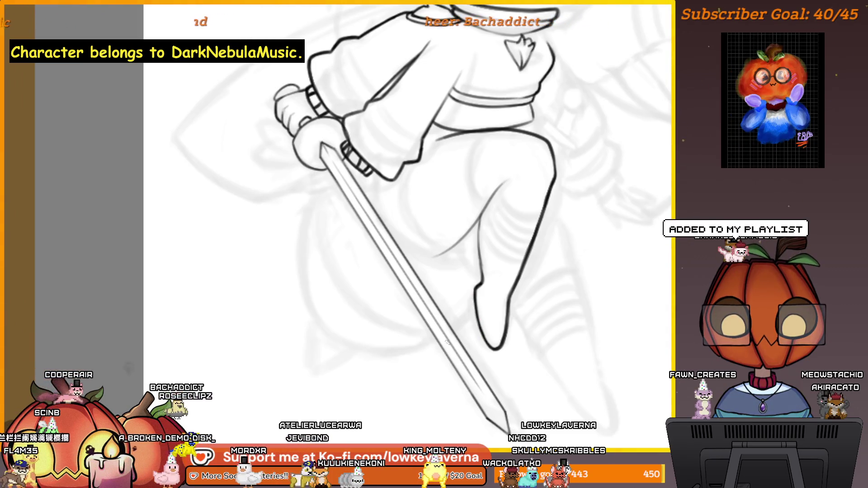
pyautogui.moveTo(482, 258); pyautogui.dragTo(527, 338)
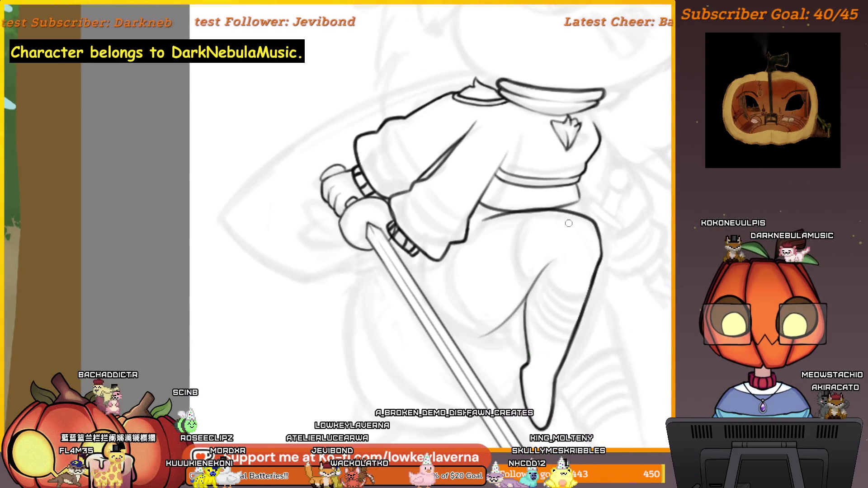
pyautogui.moveTo(532, 276); pyautogui.dragTo(548, 261)
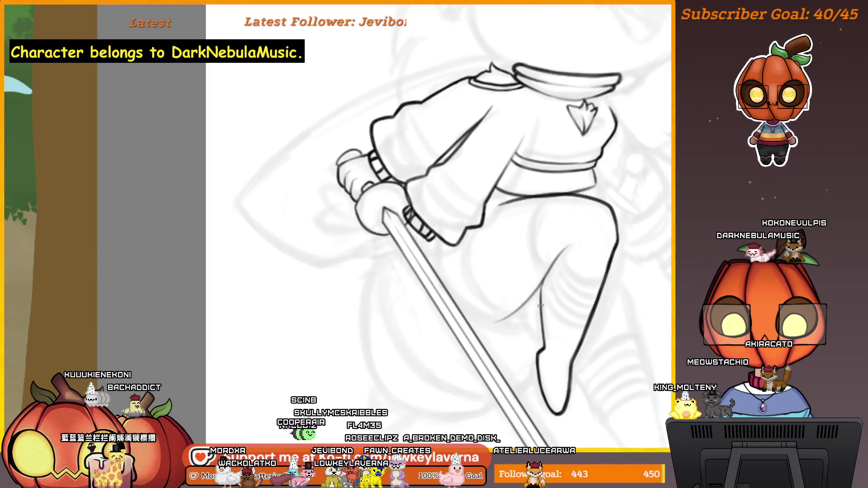
pyautogui.moveTo(548, 272); pyautogui.dragTo(554, 276)
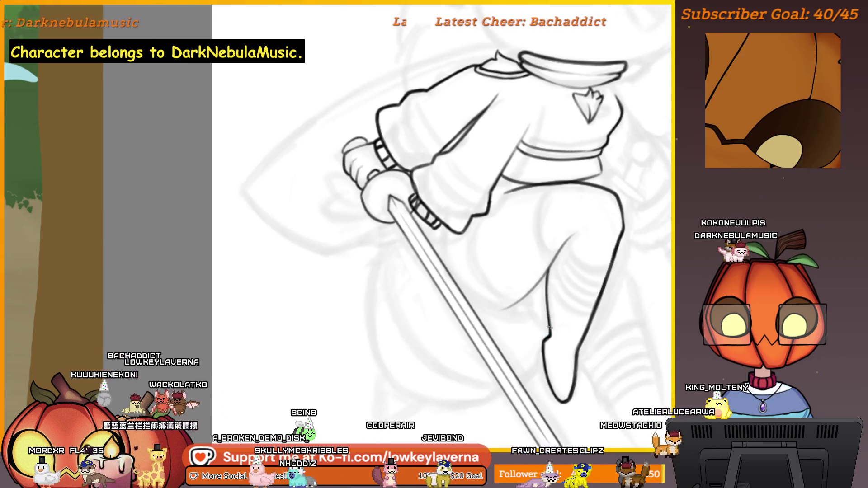
pyautogui.scroll(-5, 548, 280)
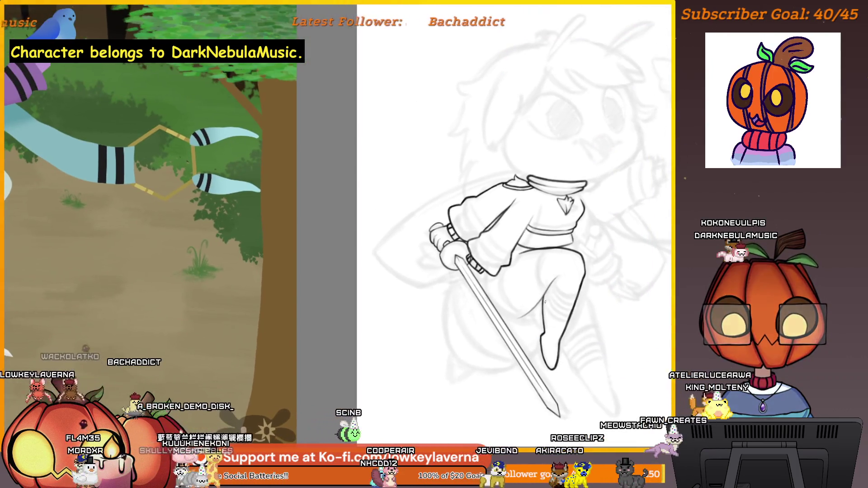
# - Inspect the hand and sword grip up close, then zoom out and centre the whole figure
pyautogui.scroll(2, 545, 302)
pyautogui.moveTo(575, 291); pyautogui.dragTo(563, 295)
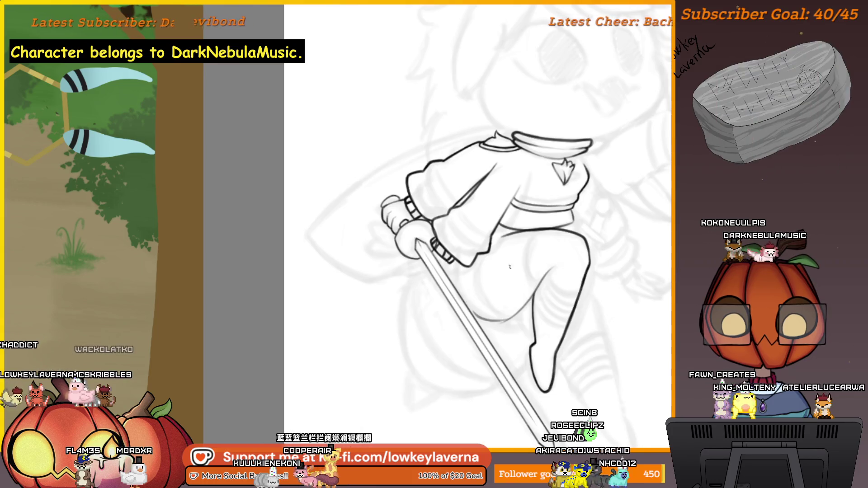
pyautogui.scroll(-3, 546, 289)
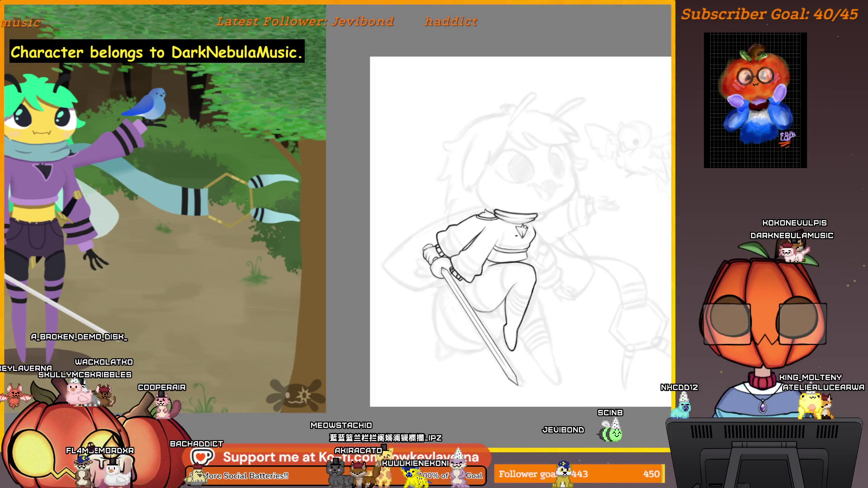
pyautogui.click(507, 296)
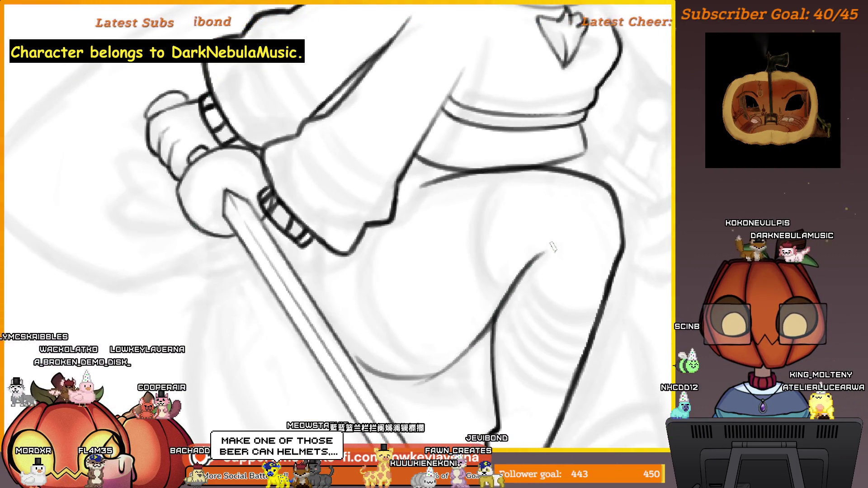
pyautogui.keyDown('alt'); pyautogui.click(491, 323); pyautogui.keyUp('alt')
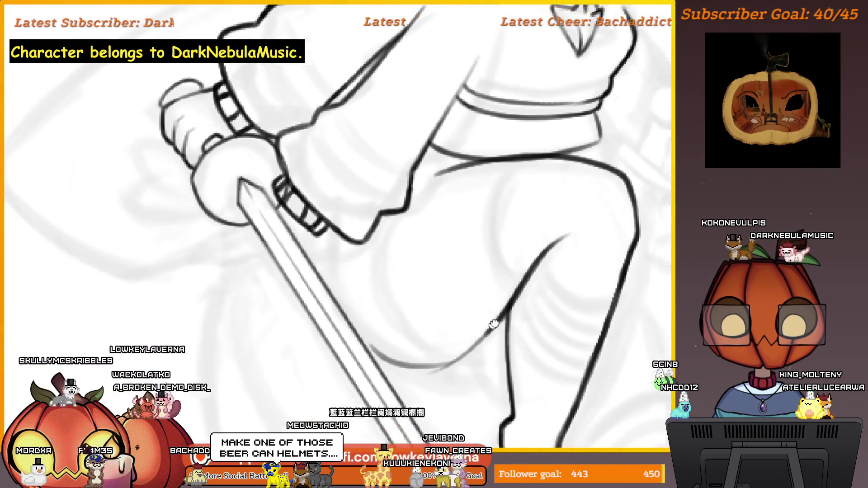
pyautogui.keyDown('alt'); pyautogui.click(521, 280); pyautogui.keyUp('alt')
pyautogui.keyDown('alt'); pyautogui.click(520, 279); pyautogui.keyUp('alt')
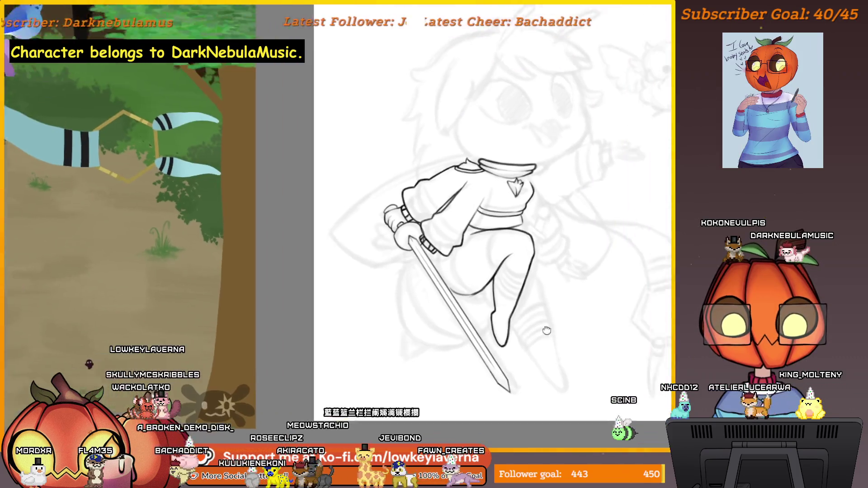
pyautogui.keyDown('alt'); pyautogui.click(520, 280); pyautogui.keyUp('alt')
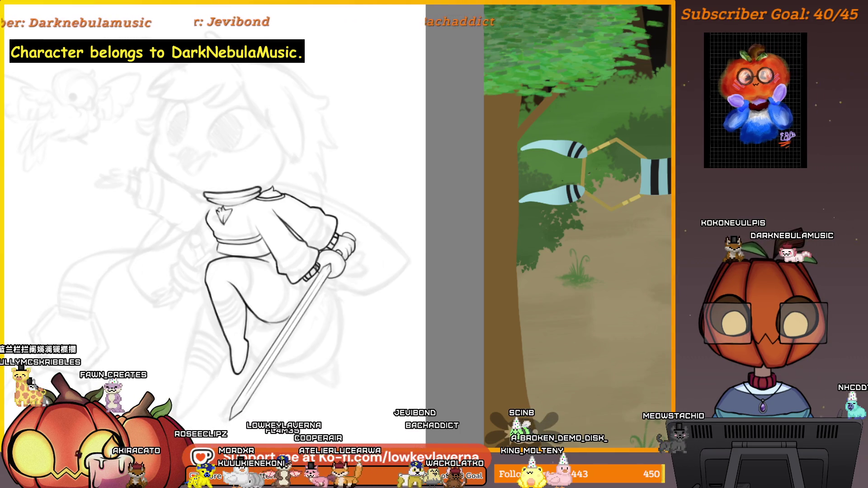
pyautogui.moveTo(465, 258)
pyautogui.mouseDown()
pyautogui.moveTo(469, 321)
pyautogui.moveTo(523, 312)
pyautogui.moveTo(521, 326)
pyautogui.mouseUp()
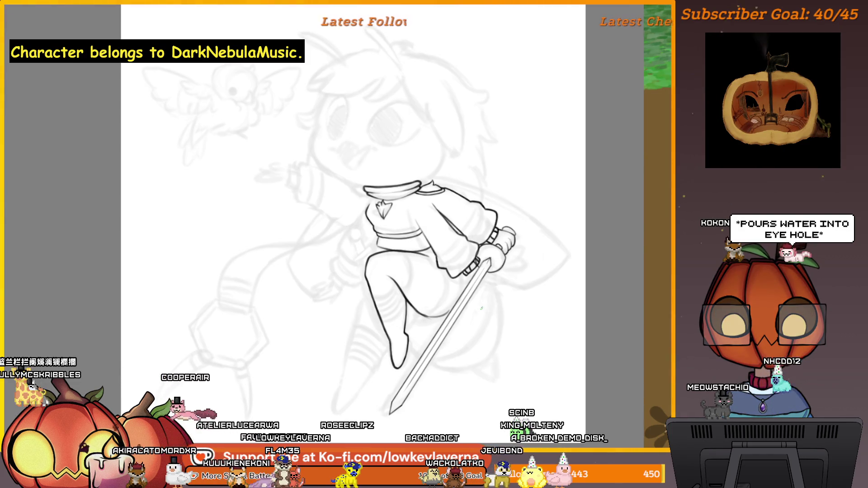
# - Zoom in and pan along the raised thigh's underside curve where it meets the sword
pyautogui.scroll(5, 482, 308)
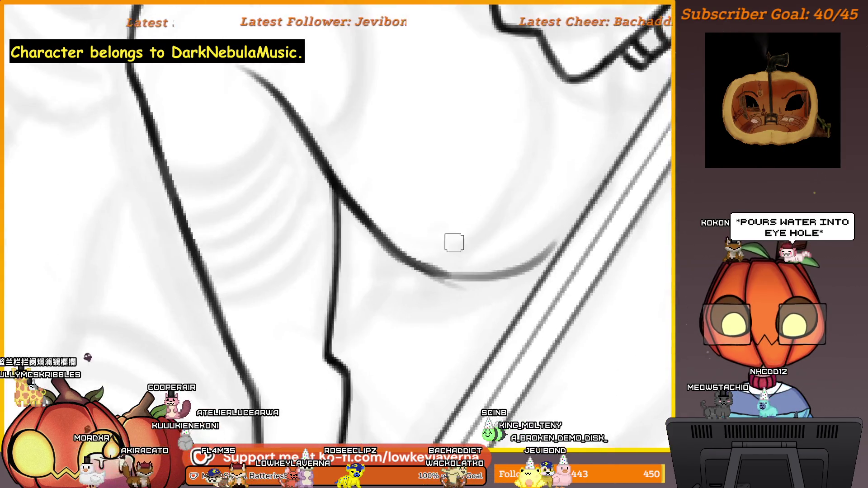
pyautogui.scroll(2, 473, 351)
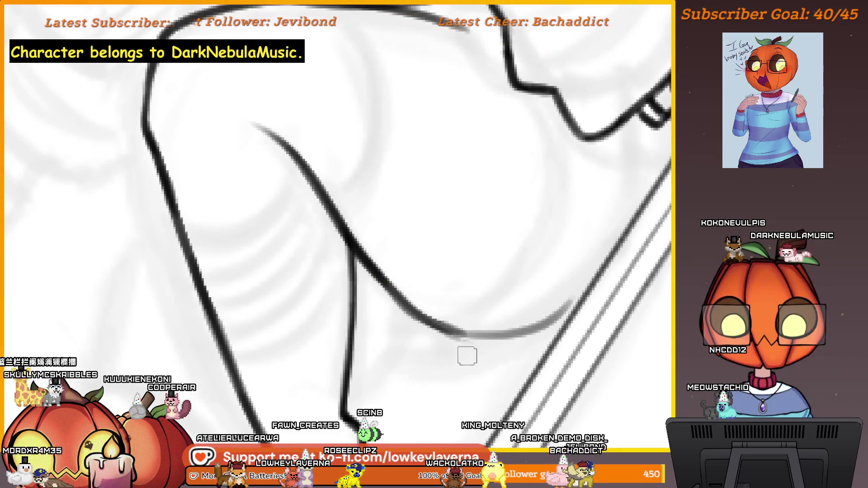
pyautogui.scroll(1, 411, 304)
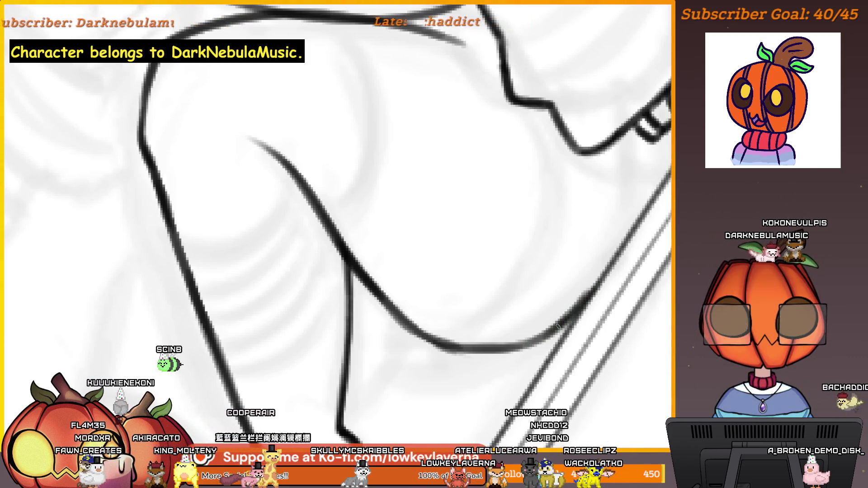
pyautogui.moveTo(561, 324); pyautogui.dragTo(590, 303)
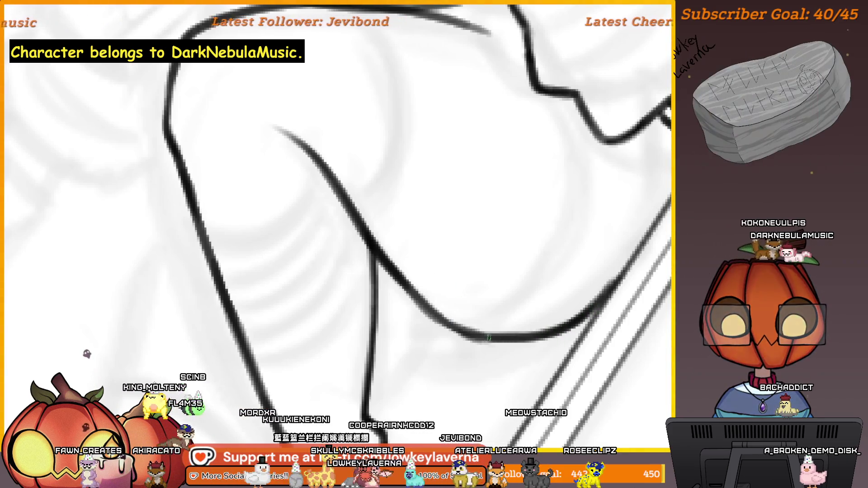
pyautogui.scroll(-5, 449, 232)
pyautogui.scroll(3, 362, 258)
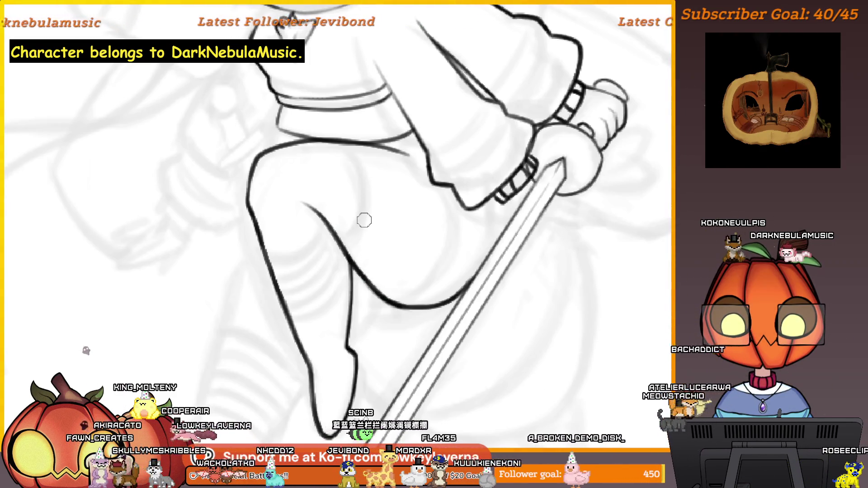
pyautogui.moveTo(365, 220); pyautogui.dragTo(122, 221)
pyautogui.moveTo(228, 255); pyautogui.dragTo(374, 255)
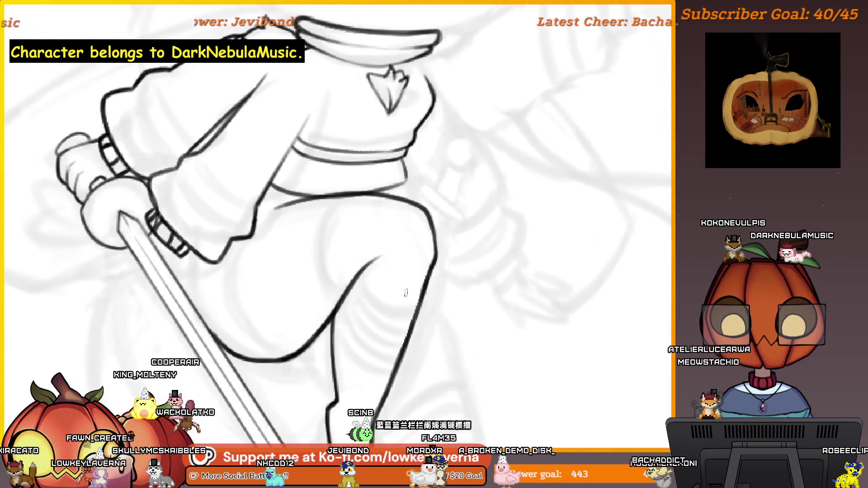
pyautogui.moveTo(301, 328); pyautogui.dragTo(399, 321)
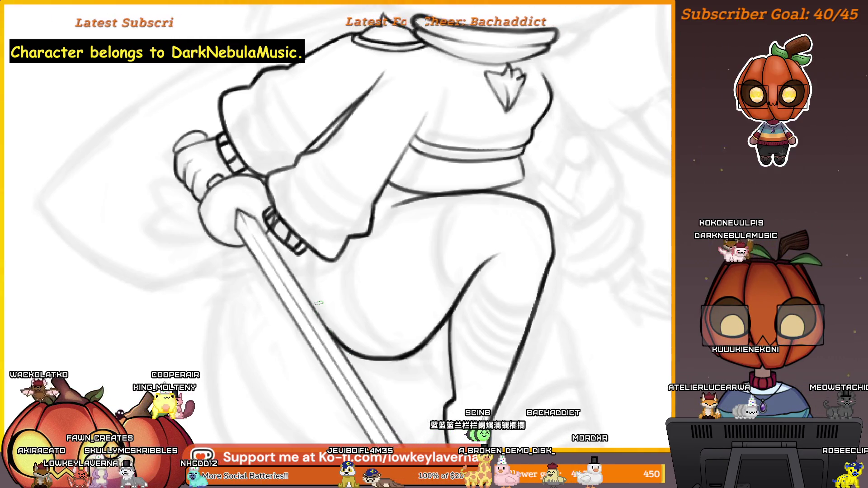
pyautogui.scroll(-3, 475, 279)
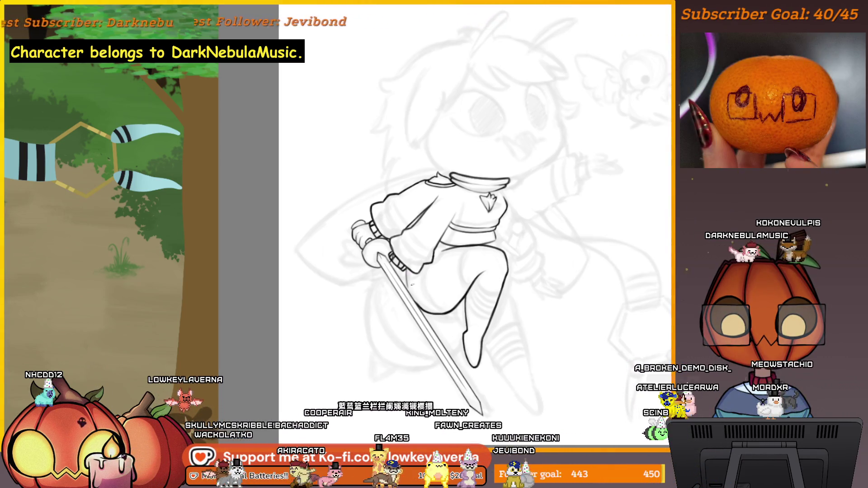
pyautogui.scroll(5, 416, 204)
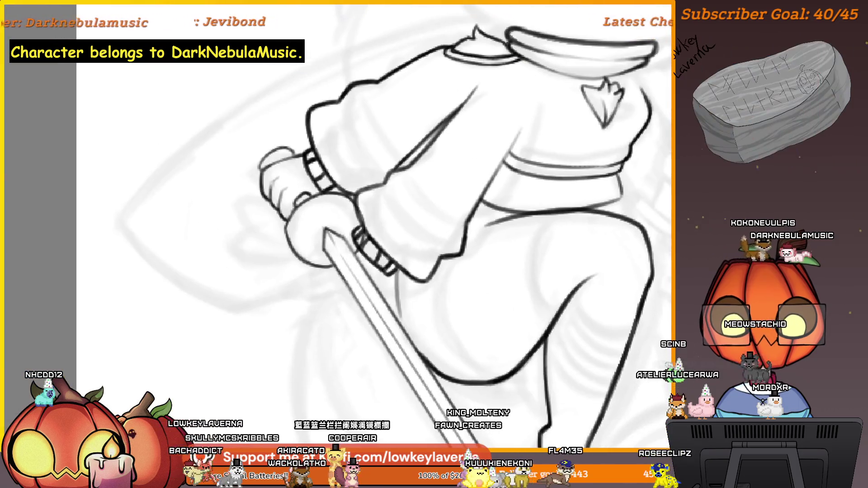
pyautogui.scroll(-5, 415, 319)
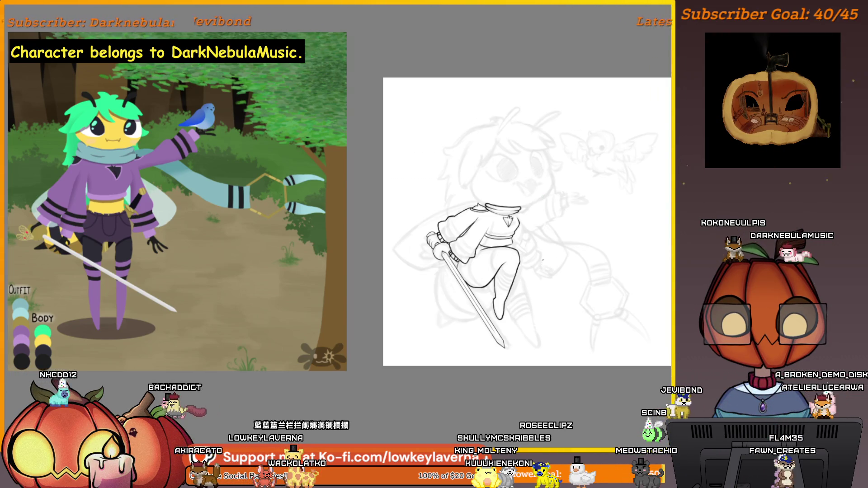
pyautogui.click(454, 272)
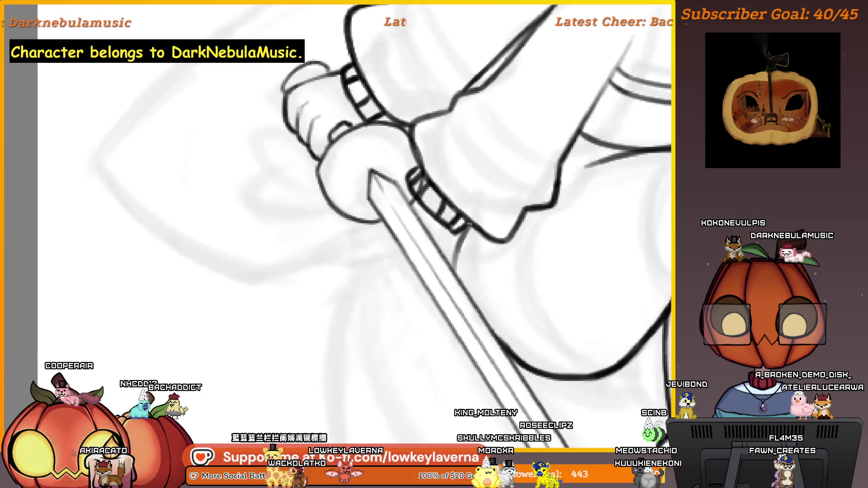
pyautogui.keyDown('alt'); pyautogui.click(499, 188); pyautogui.keyUp('alt')
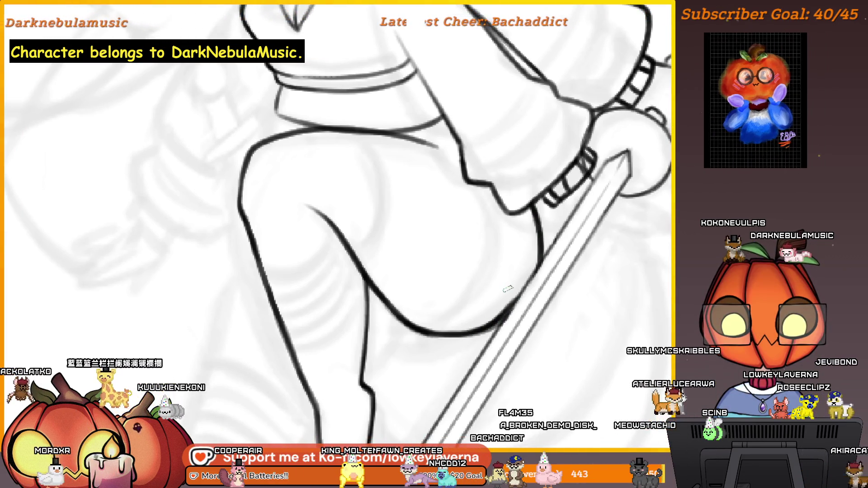
pyautogui.scroll(3, 500, 305)
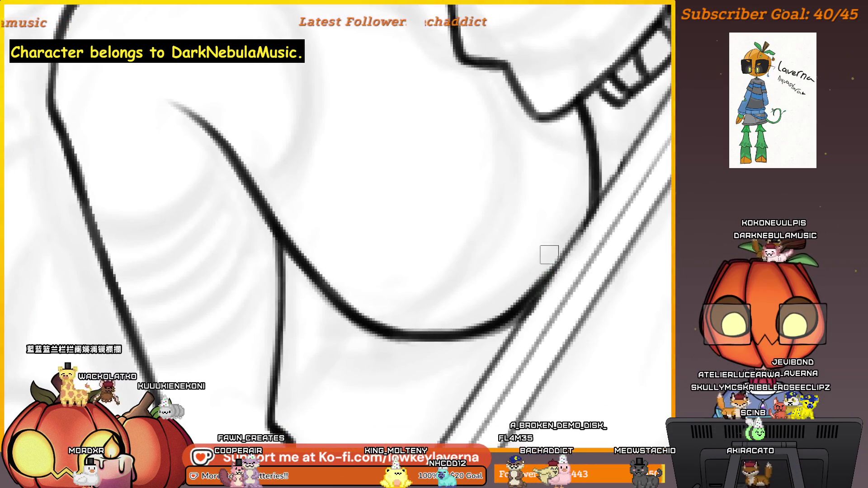
pyautogui.moveTo(498, 316); pyautogui.dragTo(386, 351)
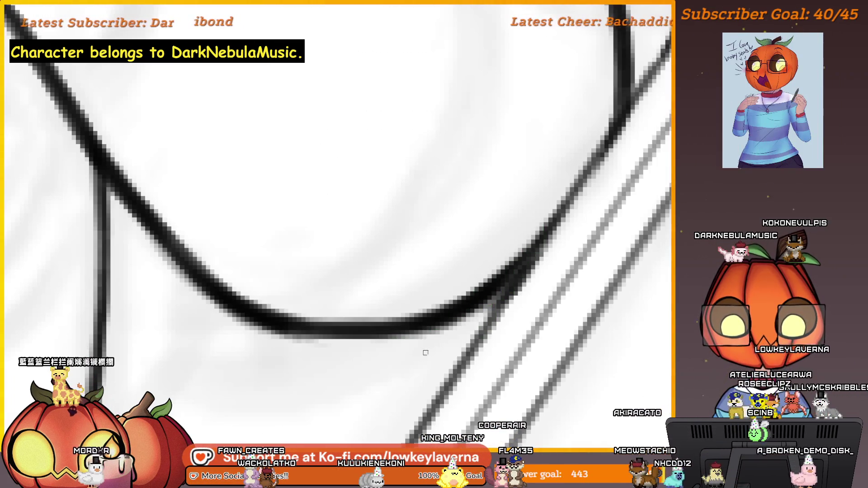
pyautogui.moveTo(536, 246); pyautogui.dragTo(541, 266)
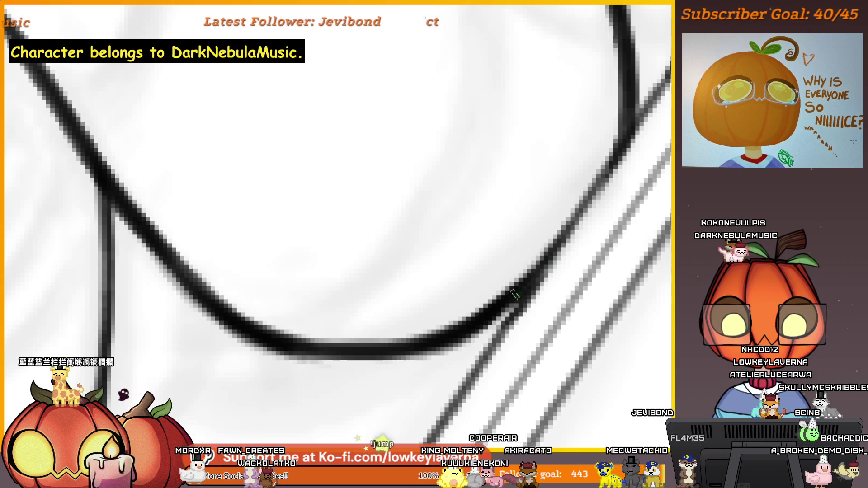
pyautogui.scroll(-5, 393, 280)
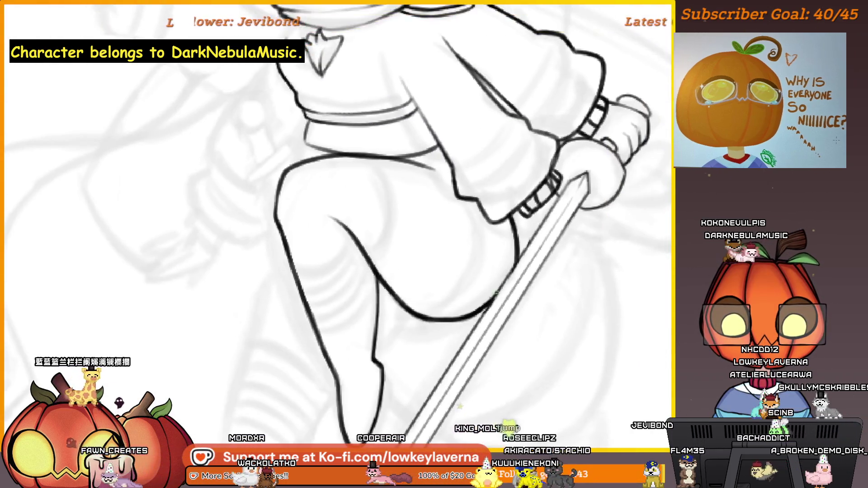
pyautogui.scroll(5, 483, 255)
pyautogui.scroll(-3, 482, 256)
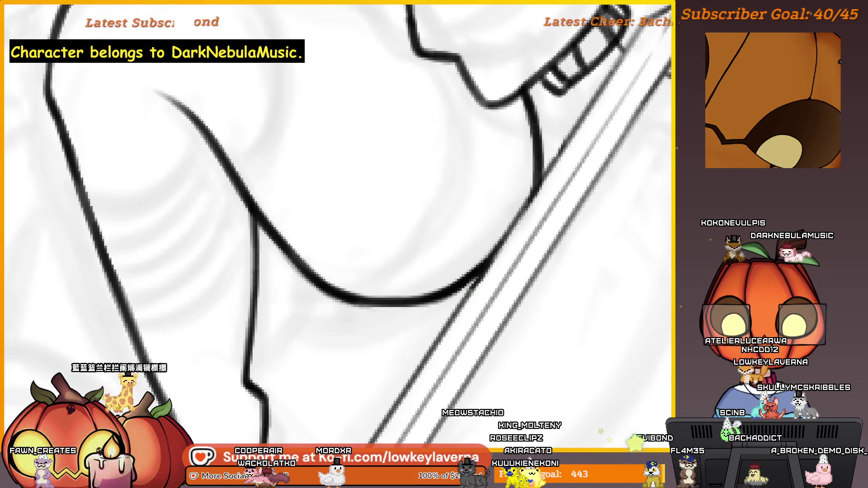
pyautogui.scroll(3, 480, 295)
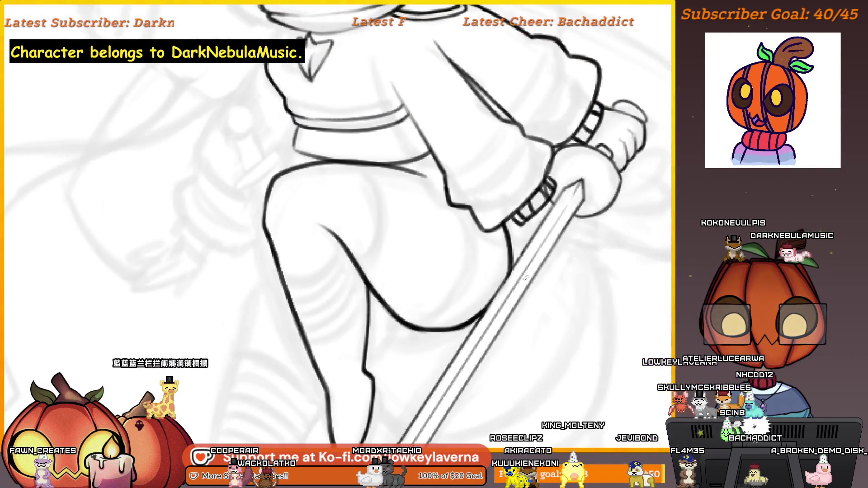